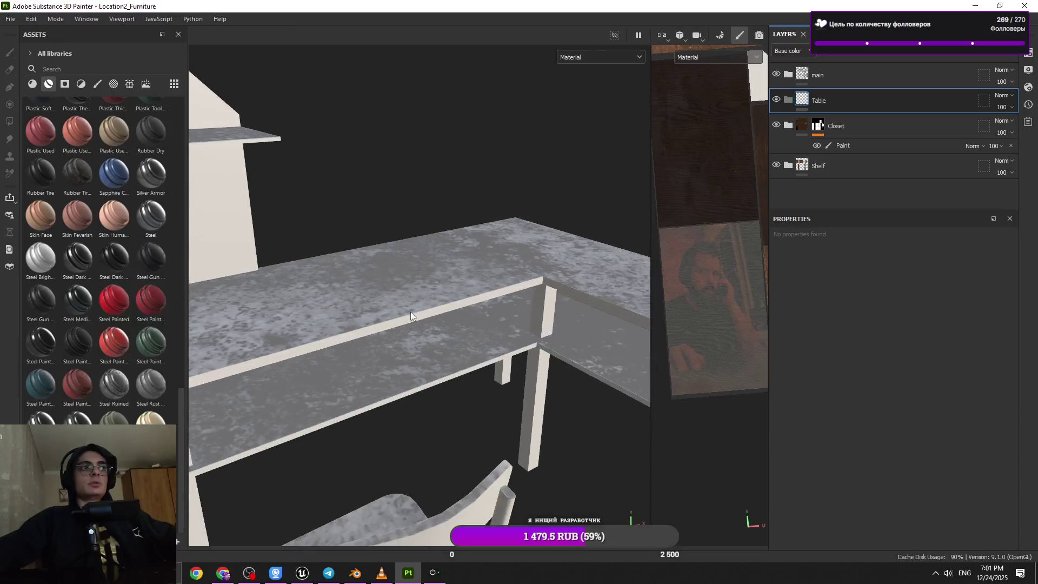
- Orbit around the table, chair and shelf unit to inspect the furniture
mouse_move(427, 281)
alt+right_down()
mouse_move(447, 358)
mouse_move(429, 446)
mouse_move(442, 285)
alt+right_up()
mouse_move(442, 285)
alt+mouse_down()
mouse_move(434, 222)
mouse_move(424, 274)
mouse_move(500, 372)
mouse_move(394, 343)
alt+mouse_up()
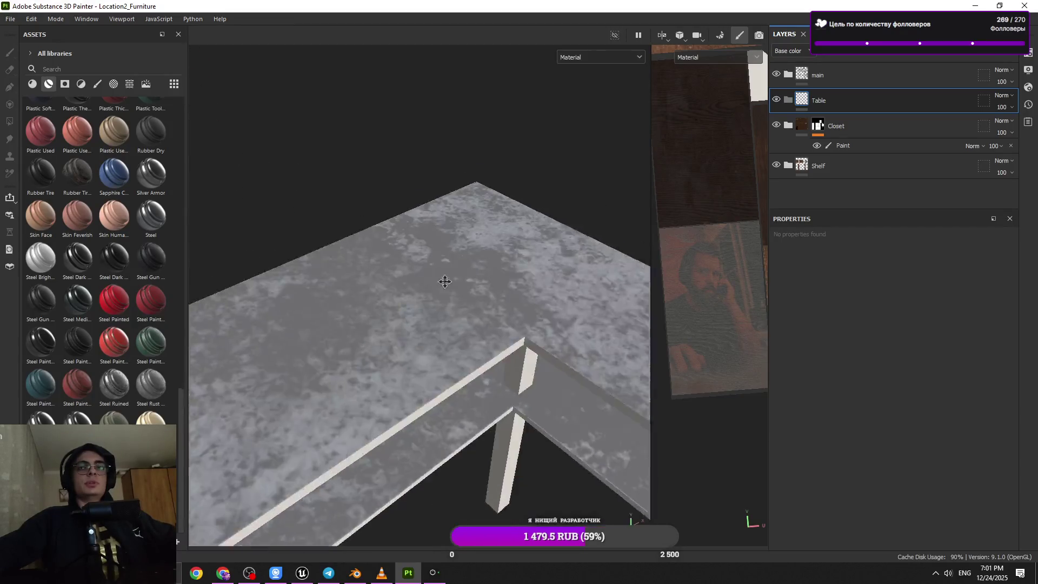
scroll(381, 355, up, 3)
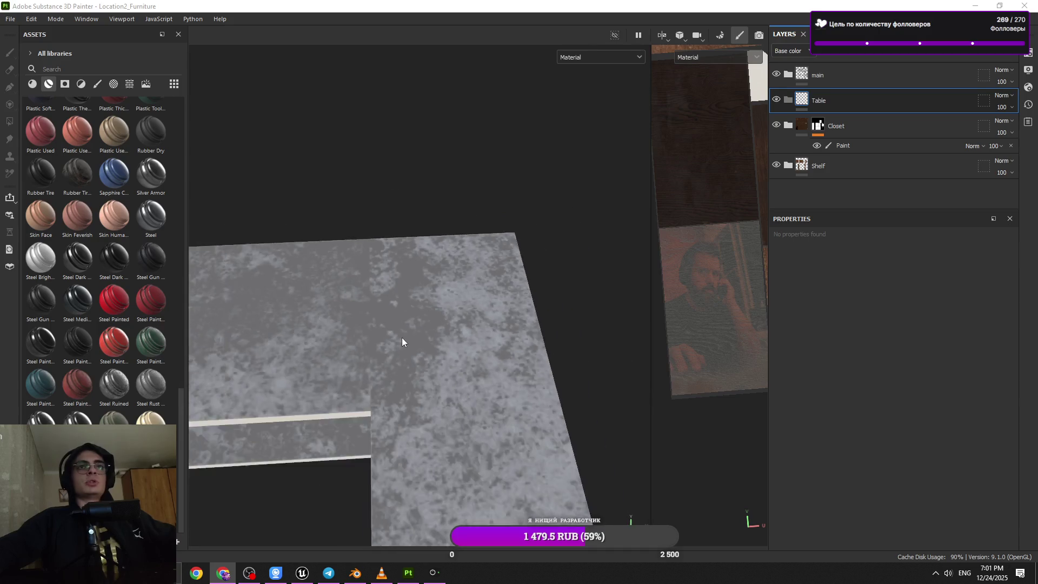
mouse_move(406, 248)
alt+mouse_down()
mouse_move(411, 419)
mouse_move(348, 204)
mouse_move(436, 422)
mouse_move(399, 390)
mouse_move(472, 339)
mouse_move(352, 318)
mouse_move(251, 128)
mouse_move(345, 168)
mouse_move(433, 342)
mouse_move(394, 367)
mouse_move(511, 336)
alt+mouse_up()
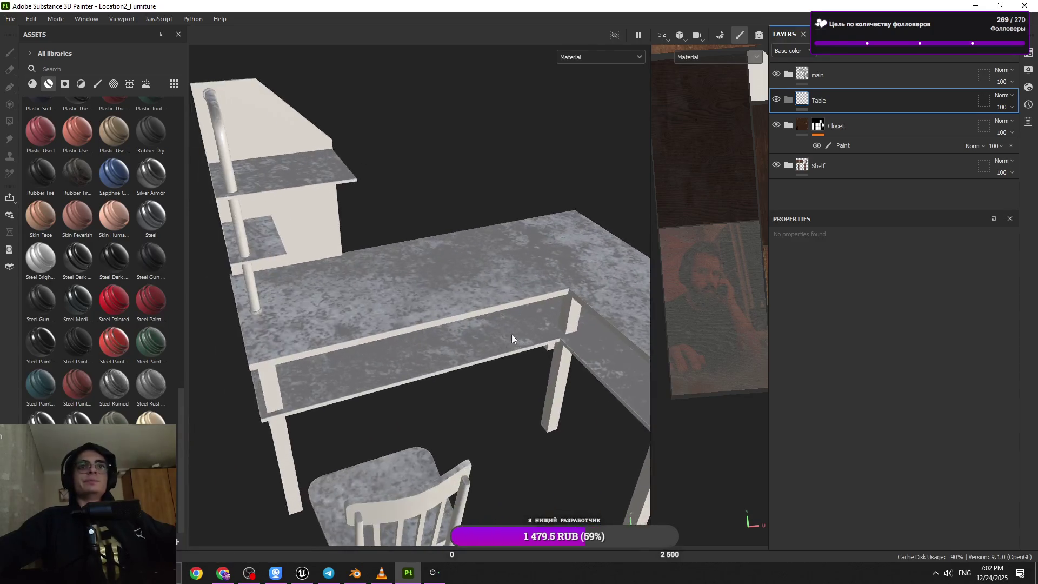
mouse_move(548, 307)
alt+mouse_down()
mouse_move(566, 273)
mouse_move(474, 302)
alt+mouse_up()
scroll(474, 301, down, 5)
mouse_move(475, 198)
alt+mouse_down()
mouse_move(269, 303)
mouse_move(357, 307)
mouse_move(339, 364)
mouse_move(303, 351)
mouse_move(324, 265)
mouse_move(440, 185)
mouse_move(456, 99)
mouse_move(486, 135)
mouse_move(481, 306)
mouse_move(642, 247)
alt+mouse_up()
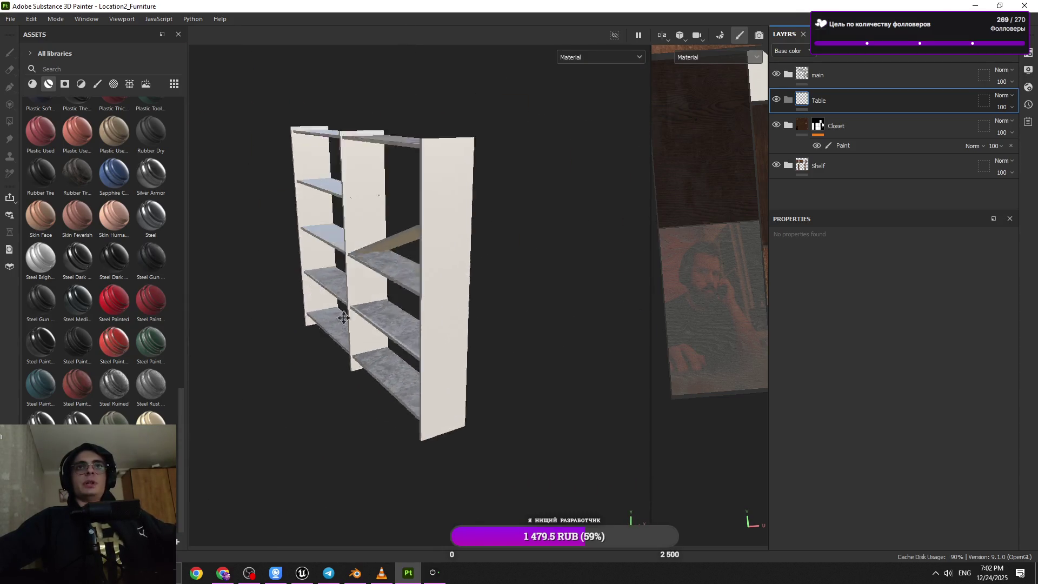
scroll(475, 278, down, 2)
scroll(491, 307, up, 1)
click(788, 74)
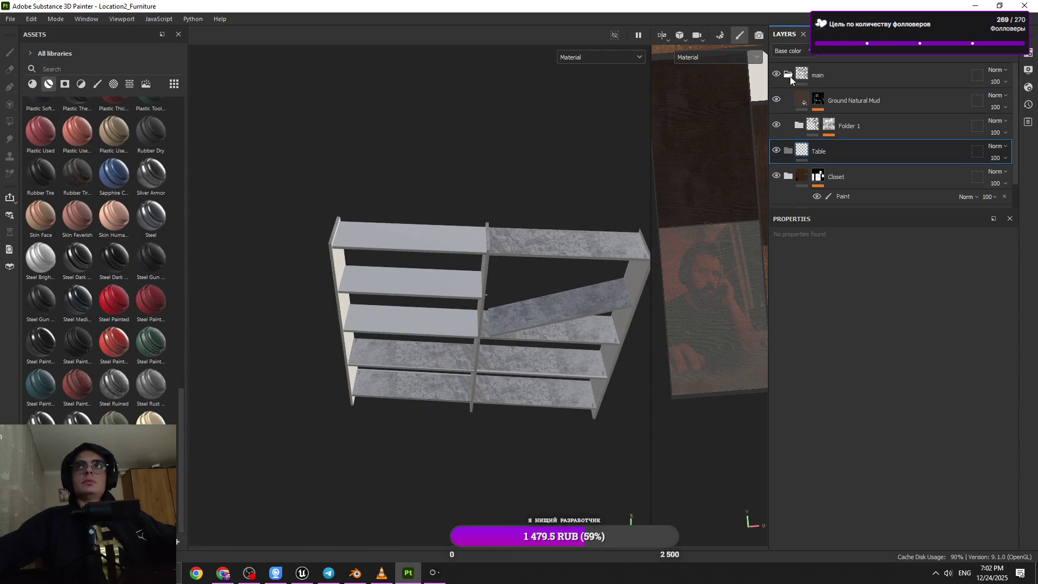
click(790, 77)
- Try a wood material on the table top, then undo it
mouse_move(518, 373)
alt+mouse_down()
mouse_move(482, 202)
mouse_move(413, 420)
mouse_move(333, 442)
alt+mouse_up()
mouse_move(333, 442)
alt+right_down()
mouse_move(355, 364)
mouse_move(431, 394)
alt+right_up()
alt+middle_drag(431, 395, 431, 308)
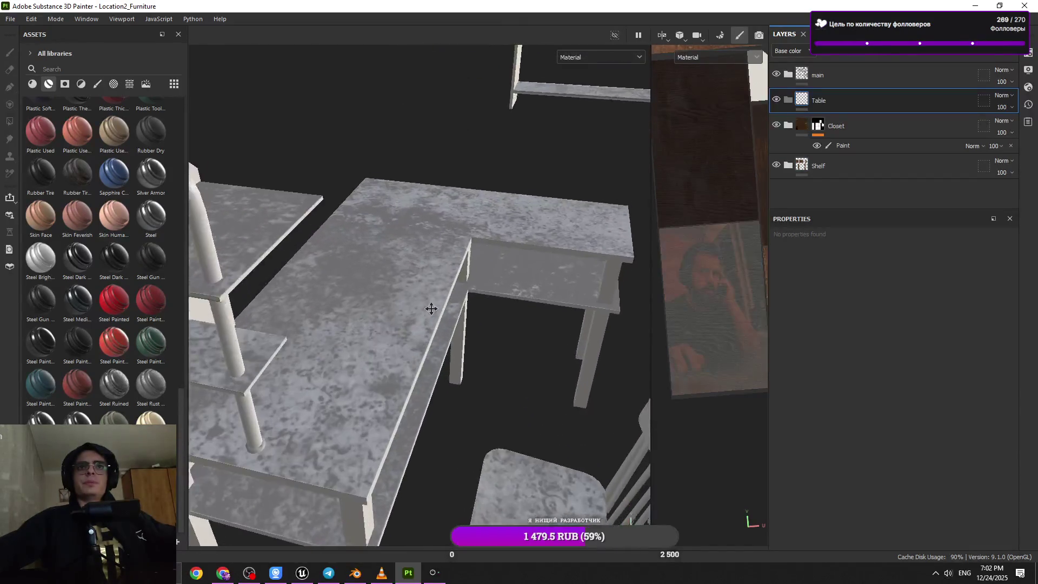
mouse_move(431, 309)
alt+right_down()
mouse_move(400, 422)
mouse_move(388, 406)
alt+right_up()
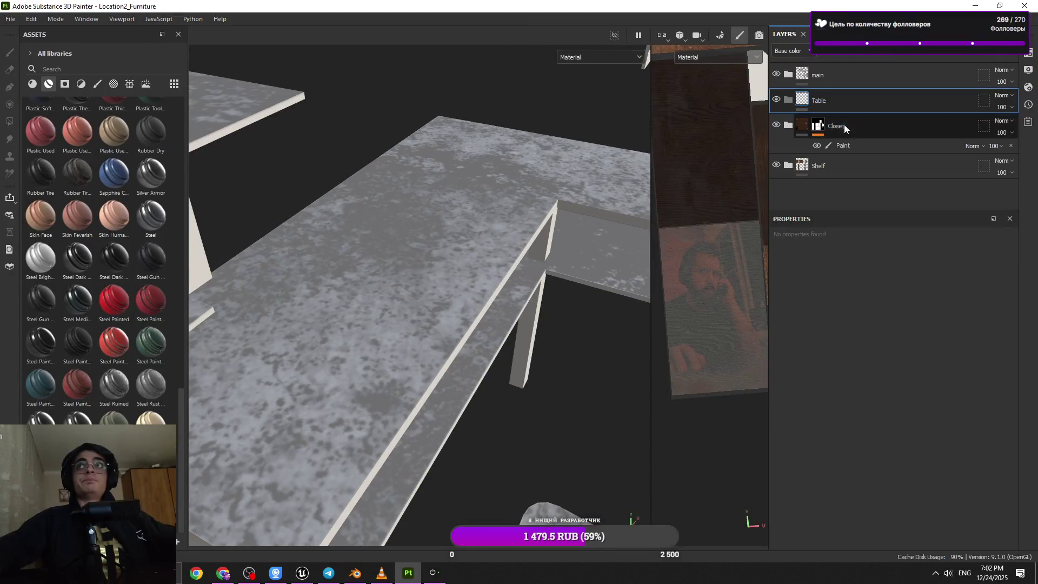
mouse_move(108, 415)
mouse_down()
mouse_move(279, 337)
mouse_move(419, 402)
mouse_up()
scroll(384, 367, down, 5)
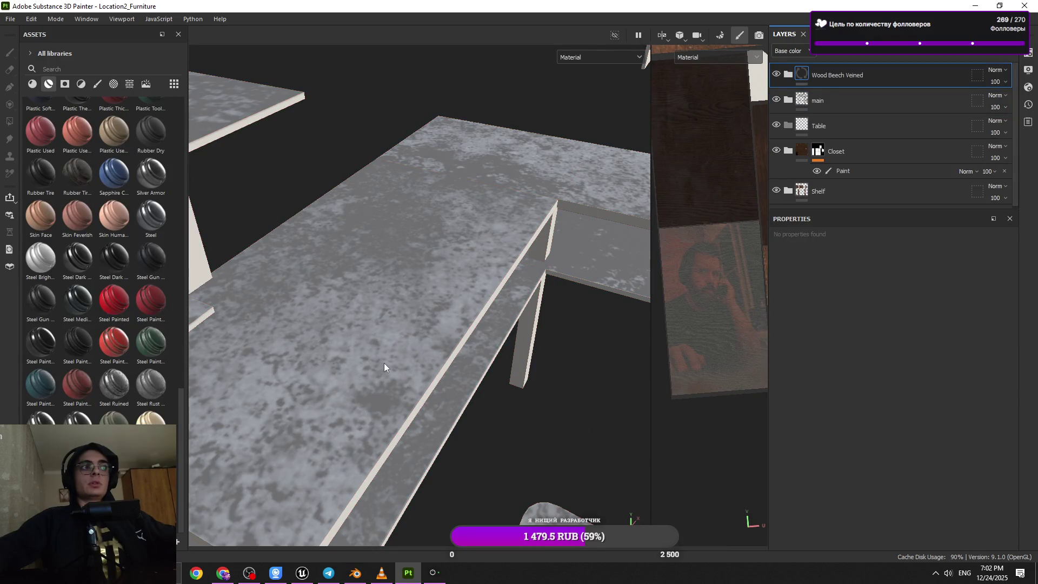
alt+drag(394, 366, 485, 313)
key(ctrl+z)
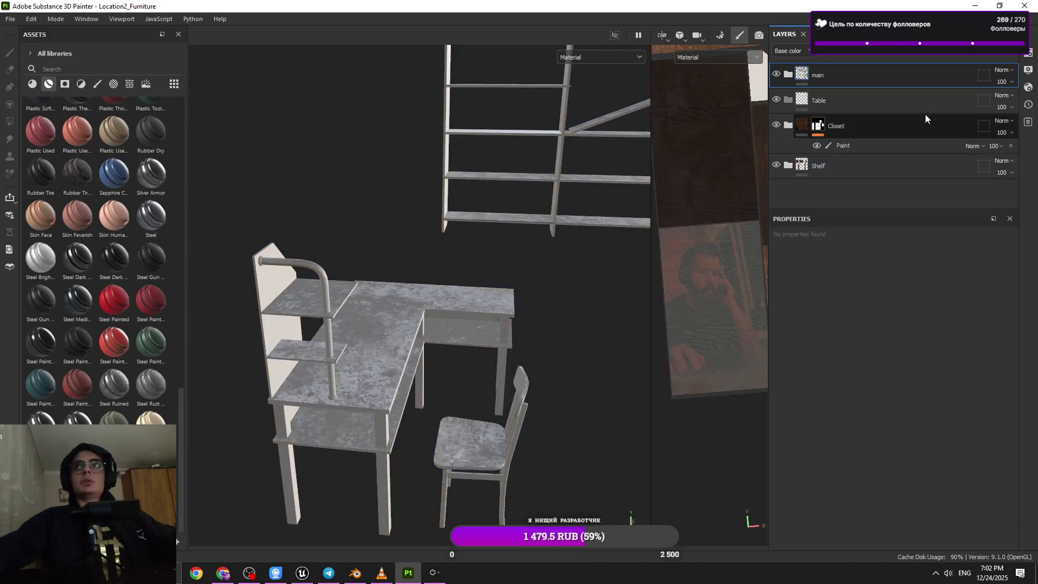
- Give the Table folder a black mask containing a Paint effect
click(944, 55)
click(999, 54)
click(943, 56)
click(945, 82)
click(929, 57)
click(928, 71)
click(910, 59)
key(Escape)
- With Polygon Fill, box-select the table and chair faces into the mask
click(10, 122)
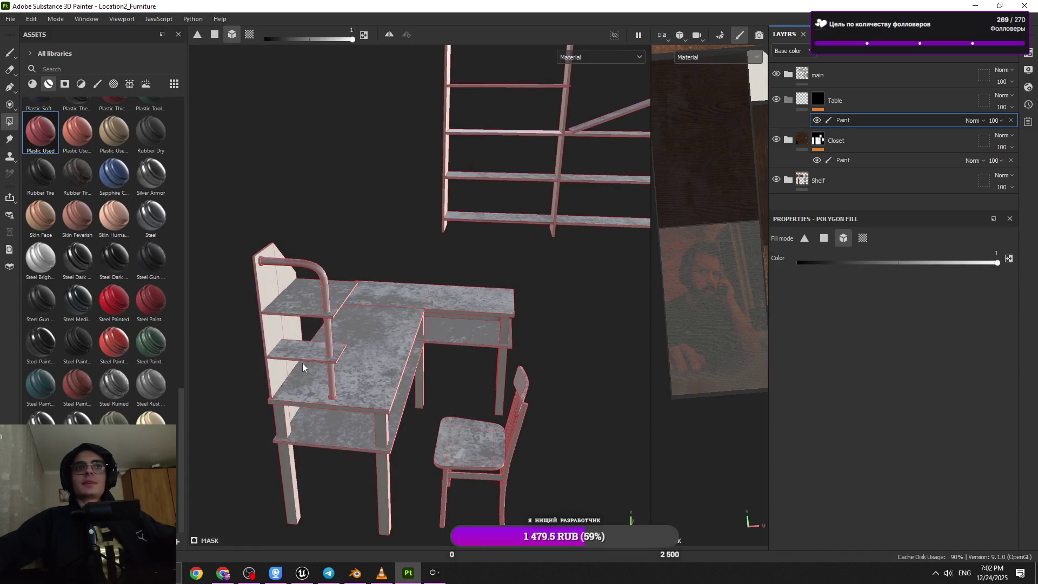
mouse_move(525, 514)
mouse_down()
mouse_move(241, 248)
mouse_move(494, 440)
mouse_up()
drag(538, 474, 295, 273)
alt+drag(303, 281, 338, 314)
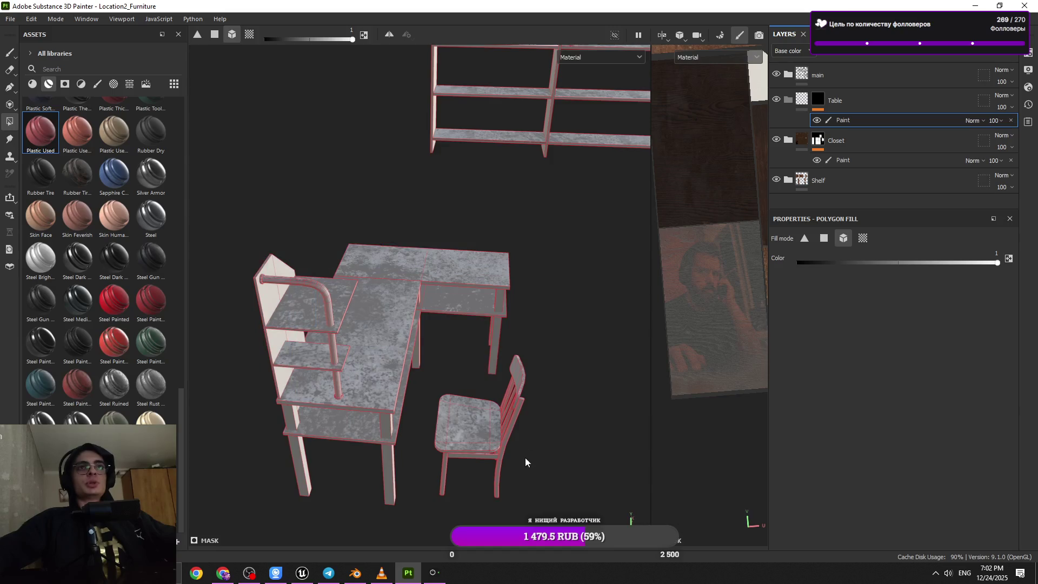
mouse_move(306, 277)
mouse_down()
mouse_move(491, 462)
mouse_move(376, 421)
mouse_move(514, 178)
mouse_move(325, 455)
mouse_move(421, 325)
mouse_move(396, 237)
mouse_move(480, 352)
mouse_move(491, 215)
mouse_up()
drag(523, 452, 189, 216)
mouse_move(362, 316)
alt+mouse_down()
mouse_move(344, 369)
mouse_move(359, 137)
mouse_move(423, 207)
alt+mouse_up()
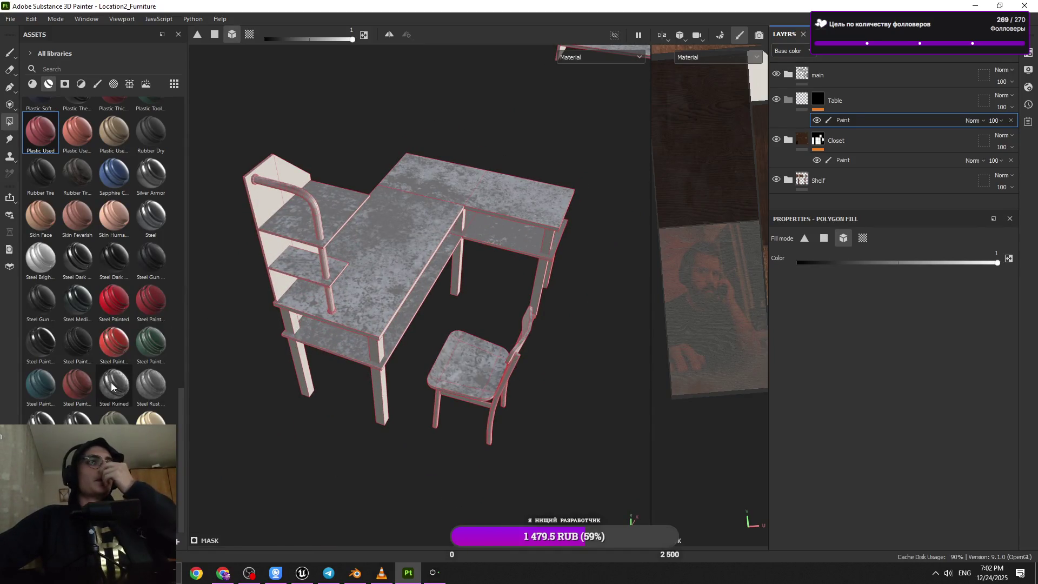
mouse_move(112, 386)
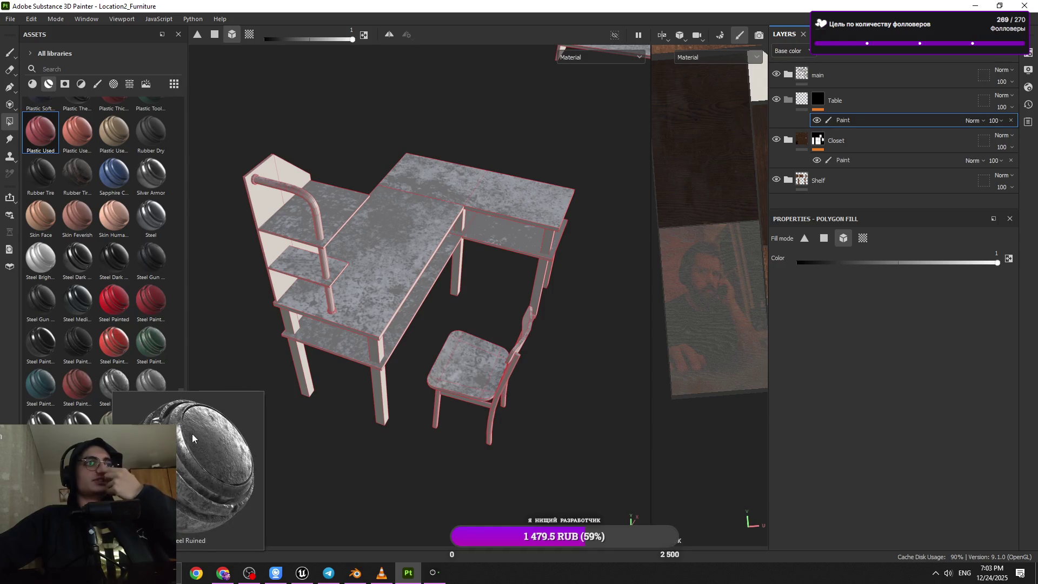
mouse_move(150, 462)
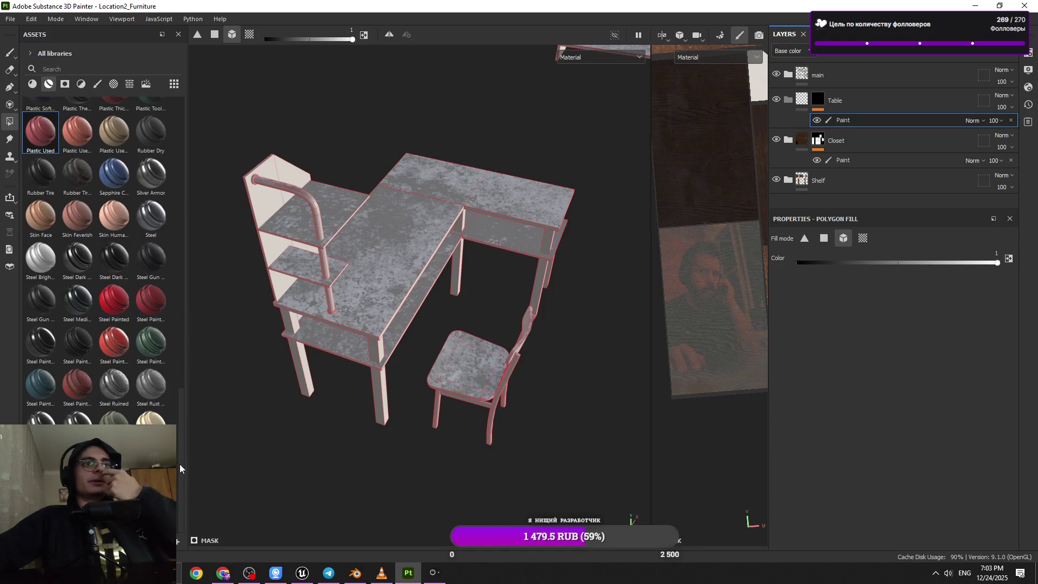
drag(180, 462, 180, 317)
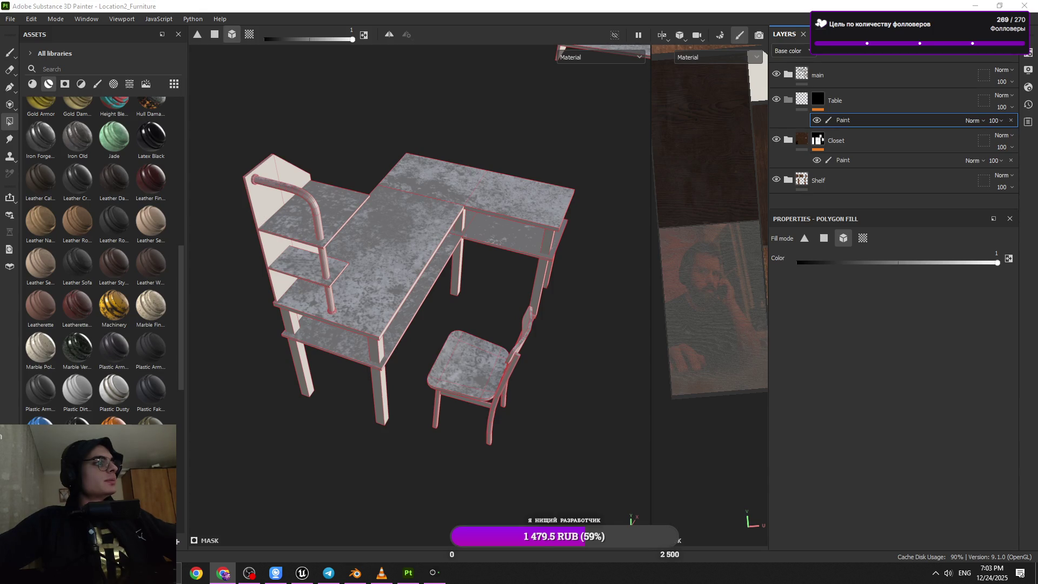
alt+drag(336, 424, 379, 414)
click(972, 5)
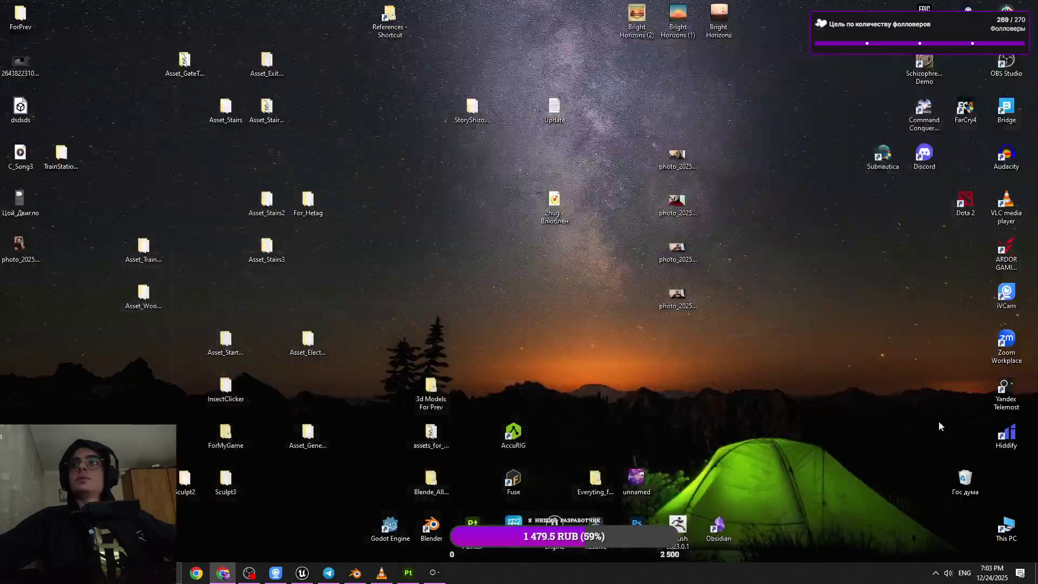
mouse_move(757, 112)
mouse_down()
mouse_move(622, 359)
mouse_move(649, 325)
mouse_up()
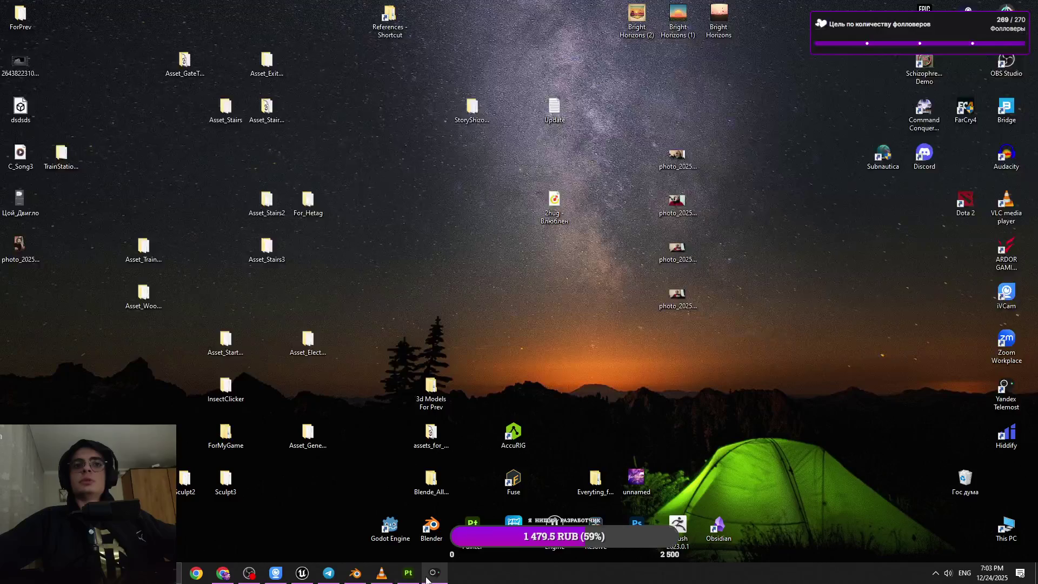
click(410, 575)
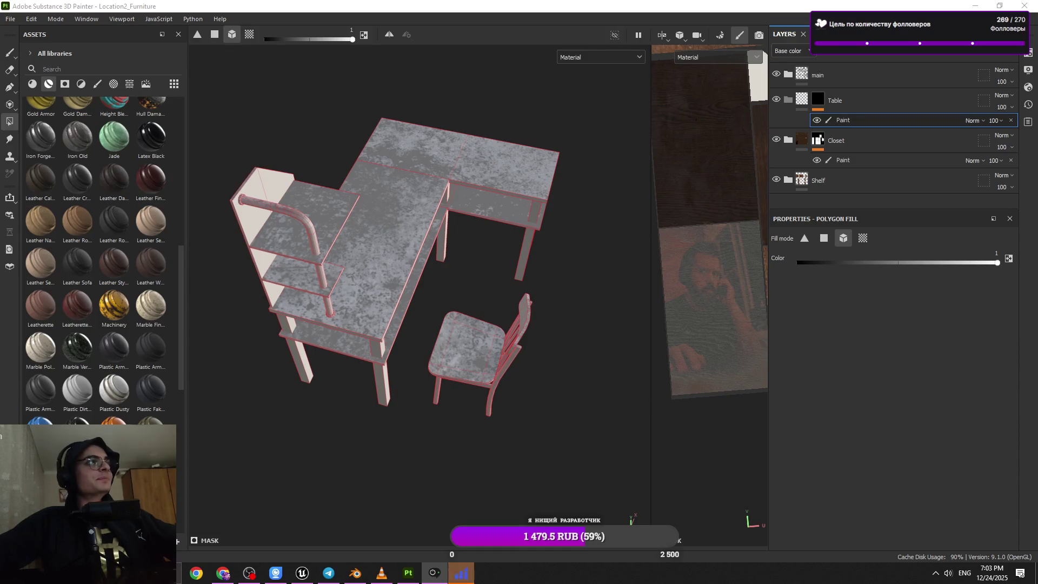
click(462, 573)
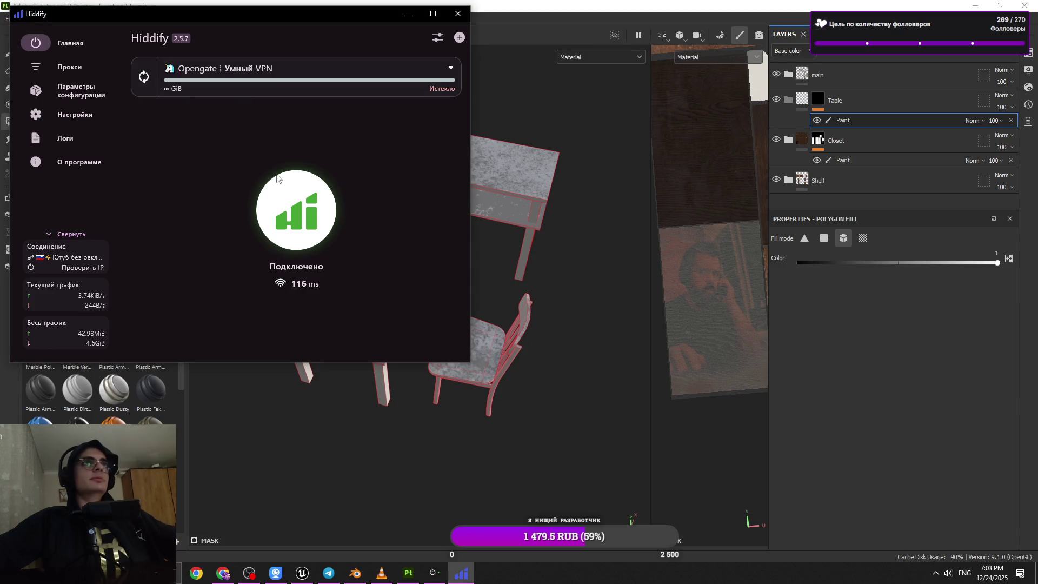
key(alt+Tab)
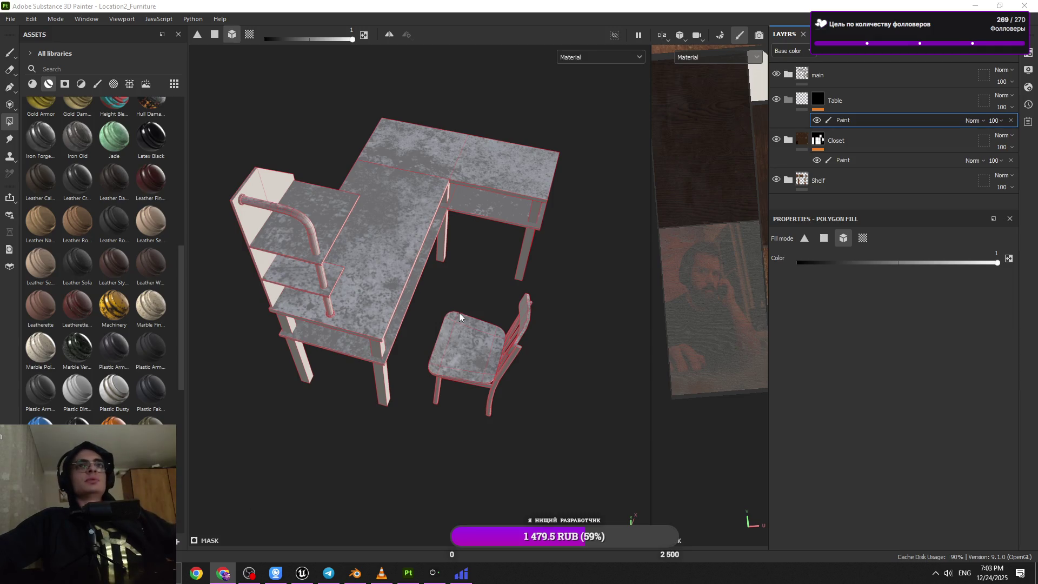
- Orbit and zoom around the table and chair, briefly switching to another window
scroll(459, 313, up, 5)
mouse_move(351, 290)
alt+mouse_down()
mouse_move(398, 339)
mouse_move(386, 281)
alt+mouse_up()
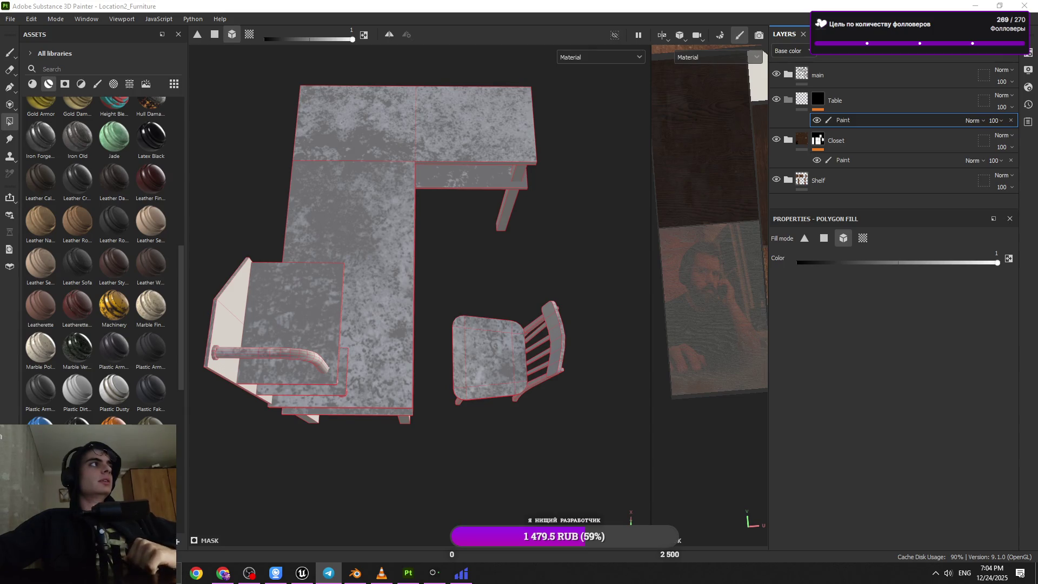
mouse_move(390, 343)
alt+mouse_down()
mouse_move(351, 265)
mouse_move(444, 339)
alt+mouse_up()
mouse_move(373, 299)
alt+mouse_down()
mouse_move(398, 336)
mouse_move(379, 410)
mouse_move(395, 359)
mouse_move(364, 371)
mouse_move(414, 393)
mouse_move(449, 352)
mouse_move(372, 338)
mouse_move(397, 378)
mouse_move(362, 306)
mouse_move(440, 321)
mouse_move(438, 350)
mouse_move(408, 313)
mouse_move(420, 361)
alt+mouse_up()
scroll(420, 361, down, 5)
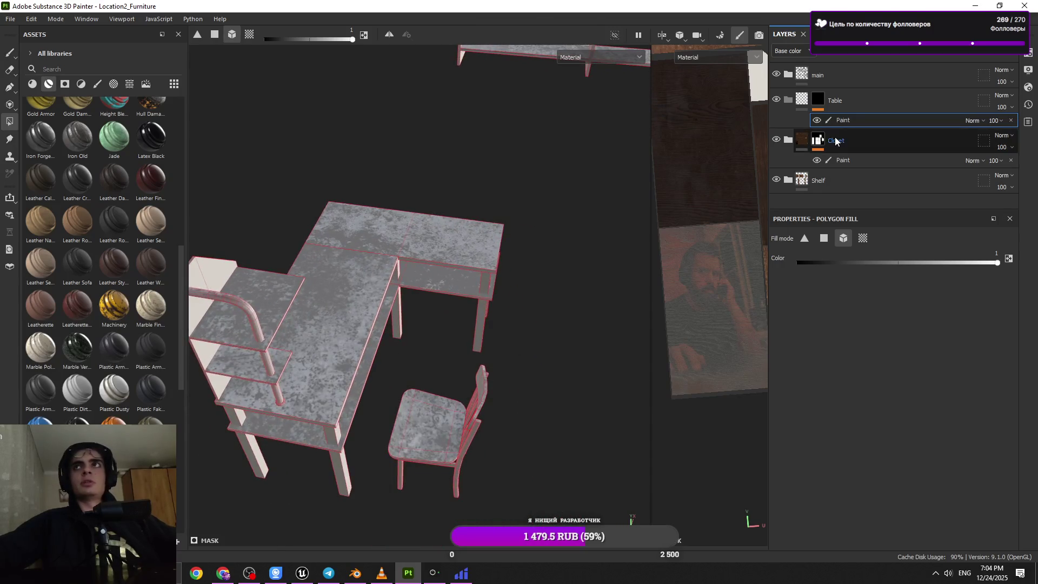
mouse_move(411, 303)
alt+mouse_down()
mouse_move(420, 304)
mouse_move(373, 202)
mouse_move(420, 324)
mouse_move(389, 282)
mouse_move(413, 316)
mouse_move(447, 311)
mouse_move(388, 404)
mouse_move(411, 357)
alt+mouse_up()
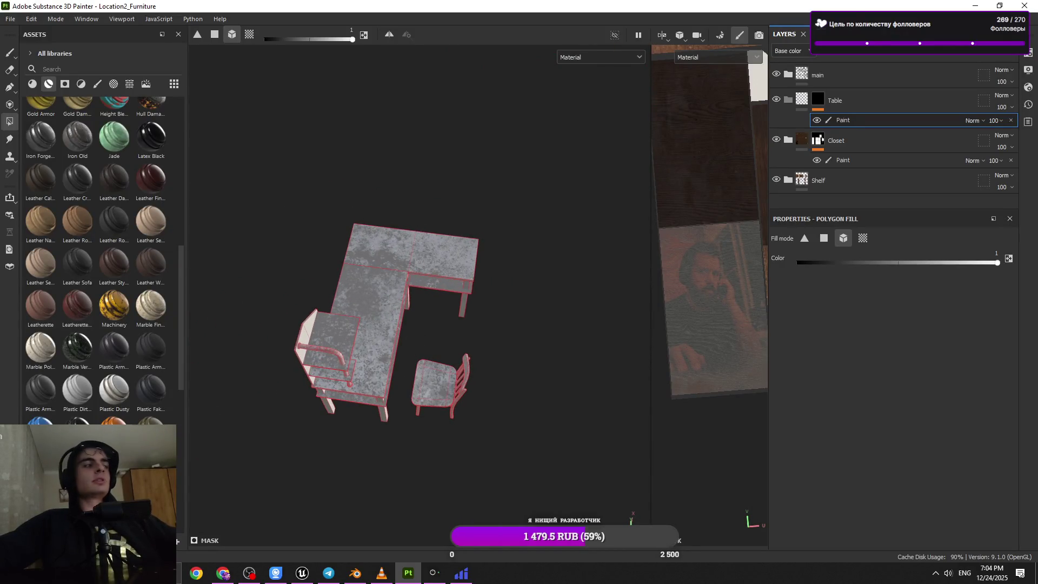
key(alt+Tab)
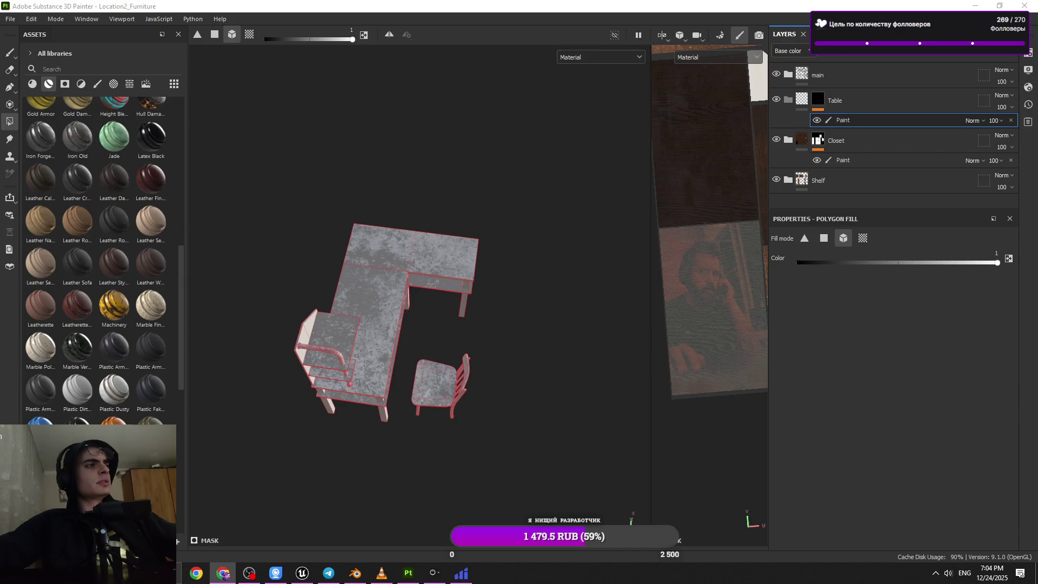
mouse_move(383, 304)
alt+mouse_down()
mouse_move(355, 366)
mouse_move(480, 225)
mouse_move(406, 222)
mouse_move(461, 287)
mouse_move(415, 294)
mouse_move(497, 295)
alt+mouse_up()
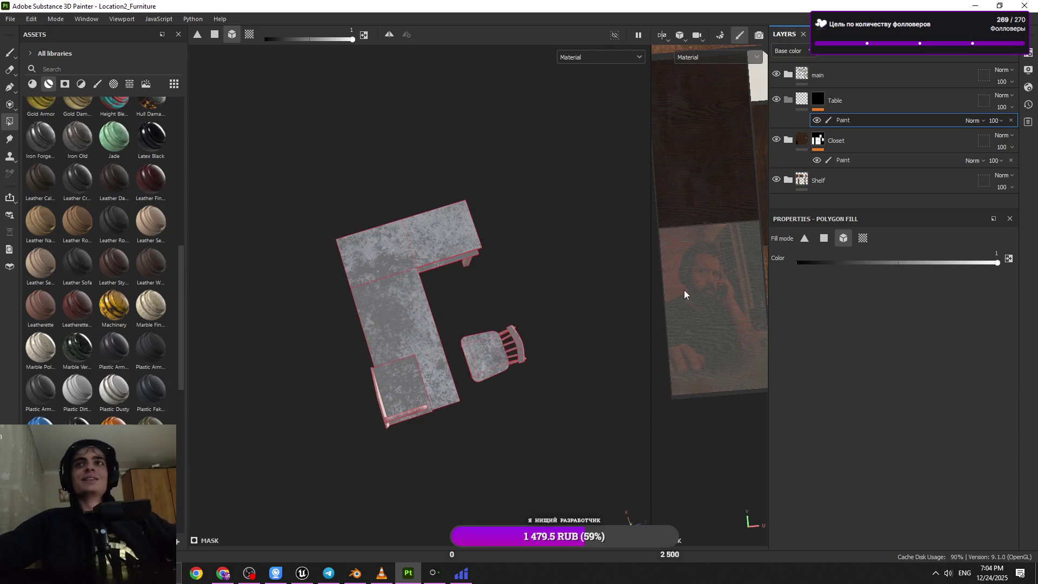
- Widen the 3D view beside the texture view and zoom onto the desk, shelf and chair
mouse_move(652, 278)
mouse_down()
mouse_move(681, 279)
mouse_move(751, 338)
mouse_up()
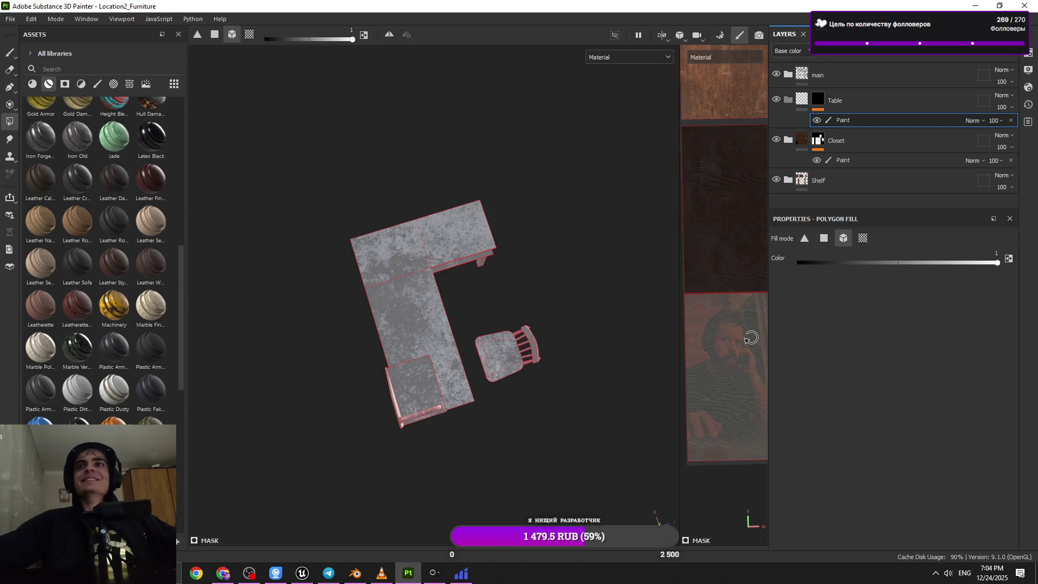
alt+right_drag(428, 389, 435, 371)
alt+drag(436, 371, 376, 294)
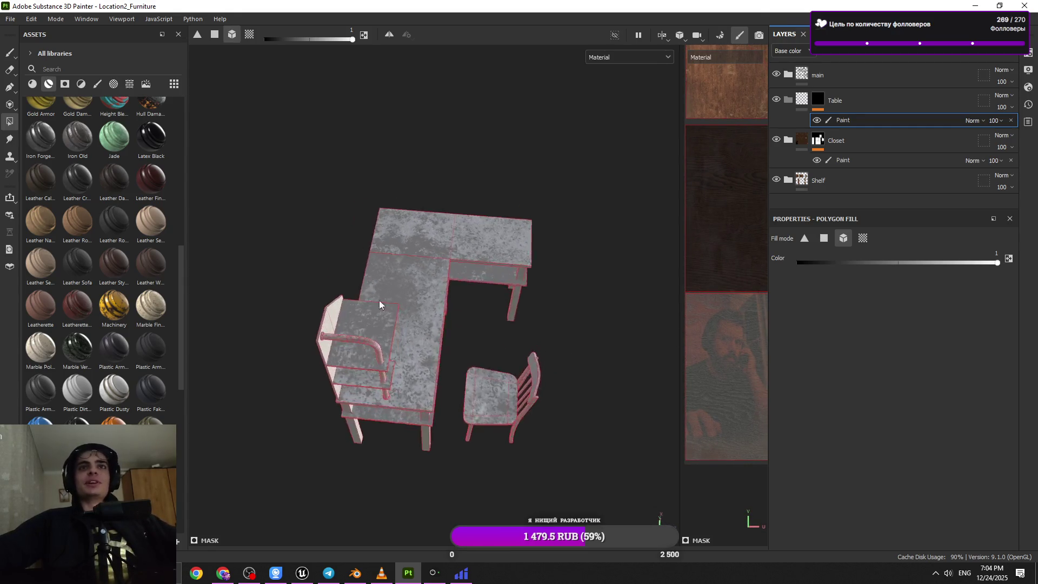
alt+right_drag(376, 294, 383, 340)
mouse_move(383, 340)
alt+mouse_down()
mouse_move(415, 343)
mouse_move(400, 424)
mouse_move(390, 180)
alt+mouse_up()
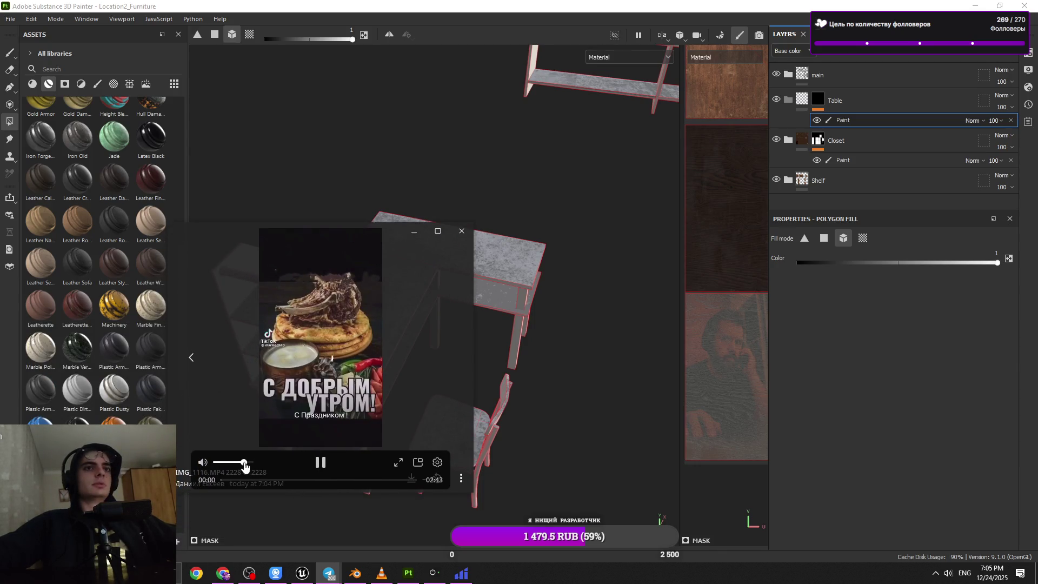
- Close the Telegram video and reframe the view on the desk, shelf and chair
click(461, 232)
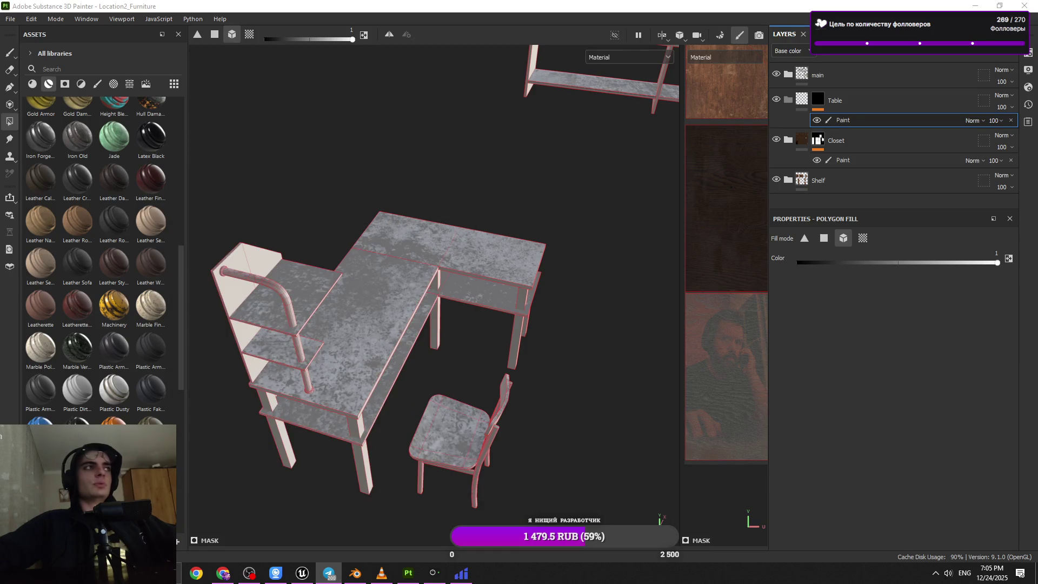
mouse_move(345, 414)
alt+mouse_down()
mouse_move(385, 413)
mouse_move(388, 384)
mouse_move(417, 378)
mouse_move(413, 398)
mouse_move(442, 318)
mouse_move(475, 348)
mouse_move(535, 331)
mouse_move(486, 174)
mouse_move(534, 306)
alt+mouse_up()
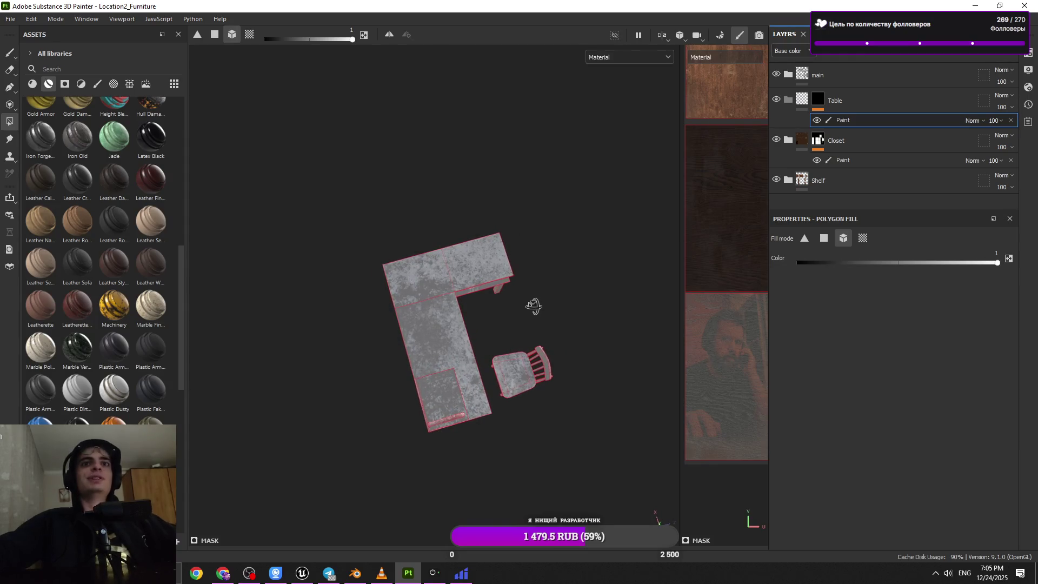
scroll(452, 359, up, 3)
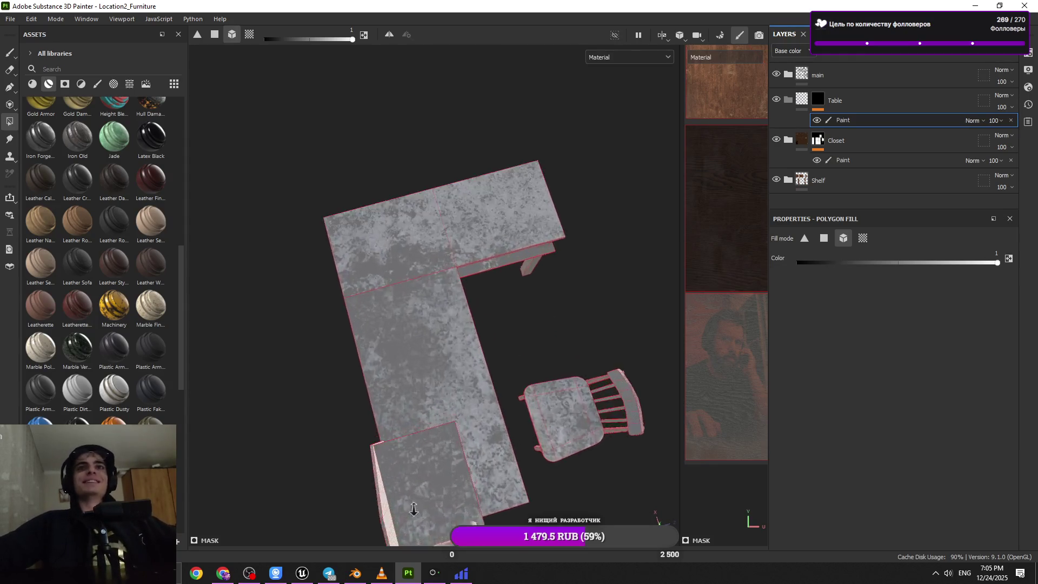
mouse_move(438, 329)
alt+mouse_down()
mouse_move(394, 343)
mouse_move(384, 378)
mouse_move(428, 432)
alt+mouse_up()
scroll(429, 427, down, 2)
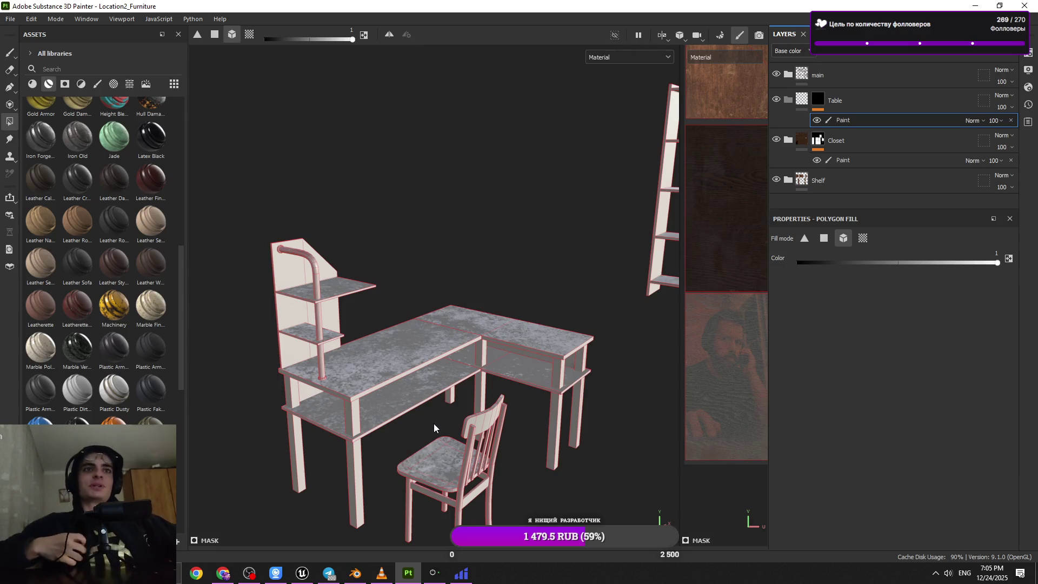
mouse_move(388, 410)
alt+mouse_down()
mouse_move(432, 409)
mouse_move(420, 308)
mouse_move(625, 251)
alt+mouse_up()
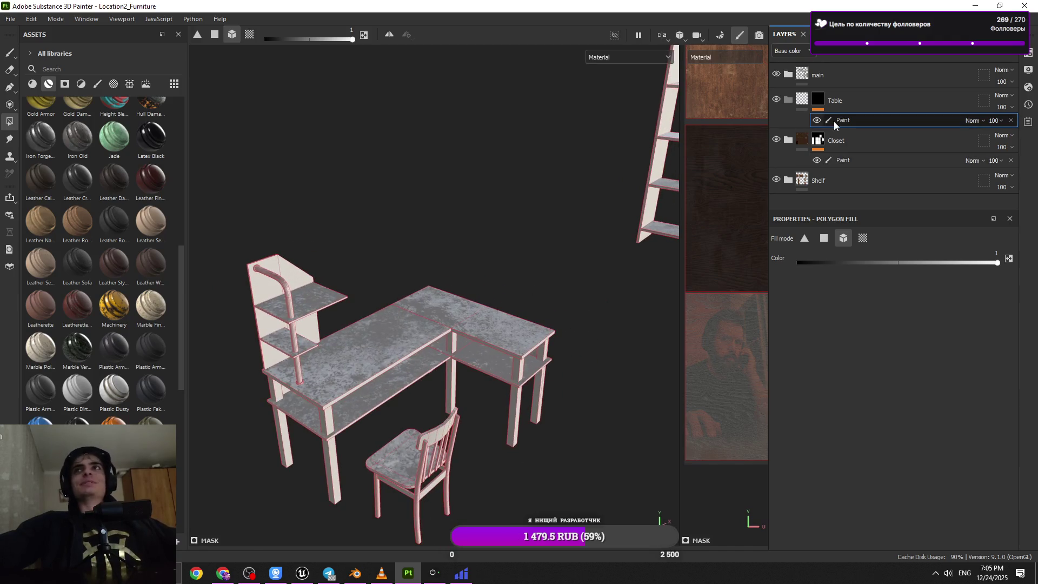
alt+drag(541, 368, 476, 384)
scroll(478, 384, up, 3)
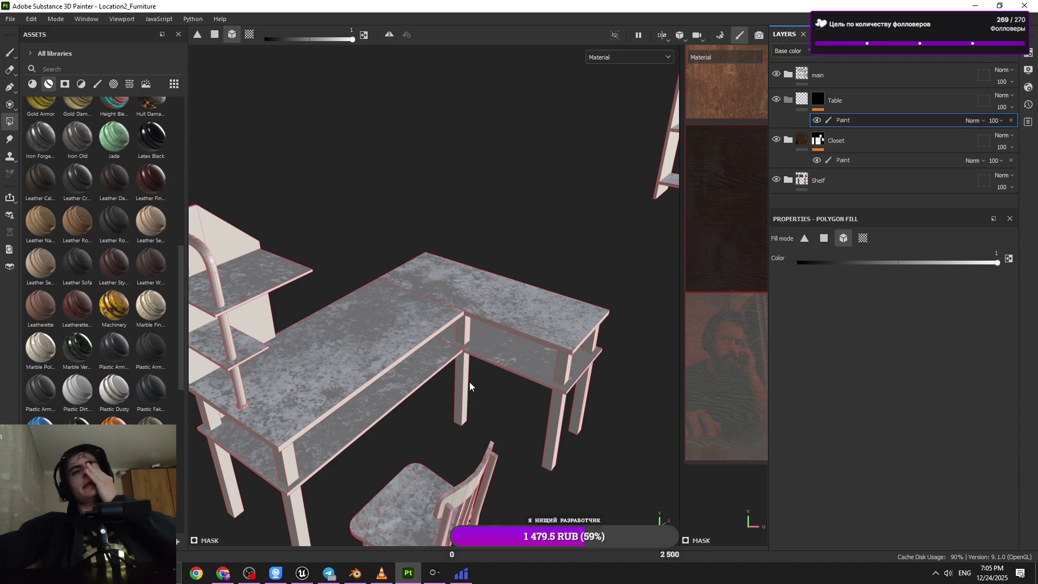
mouse_move(481, 356)
alt+mouse_down()
mouse_move(480, 216)
mouse_move(476, 448)
mouse_move(509, 306)
mouse_move(510, 232)
mouse_move(496, 266)
mouse_move(516, 193)
mouse_move(503, 271)
mouse_move(519, 294)
mouse_move(525, 352)
alt+mouse_up()
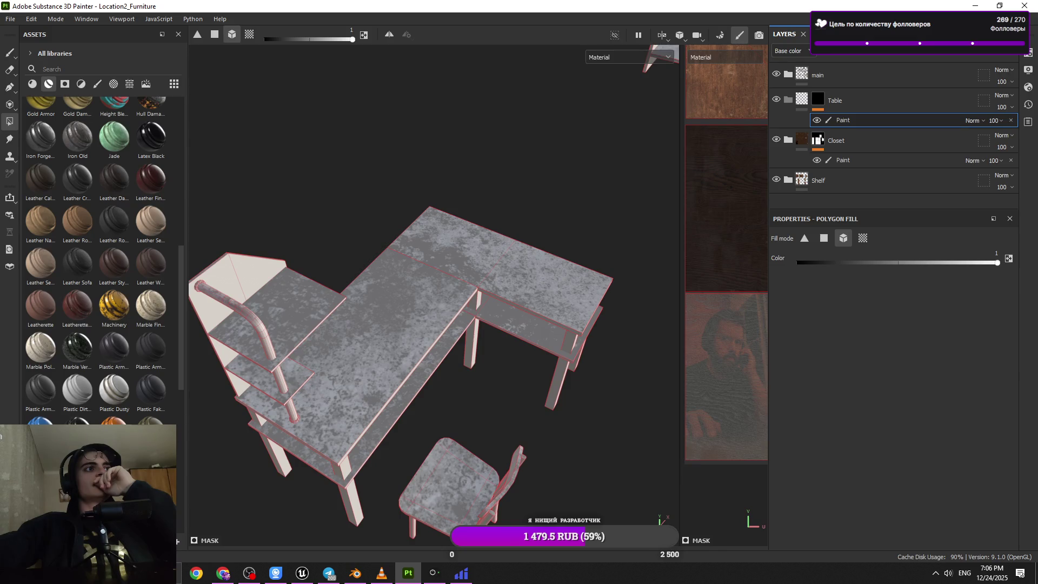
- Return from the browser and zoom in on the table, shelf and chair
key(alt+Tab)
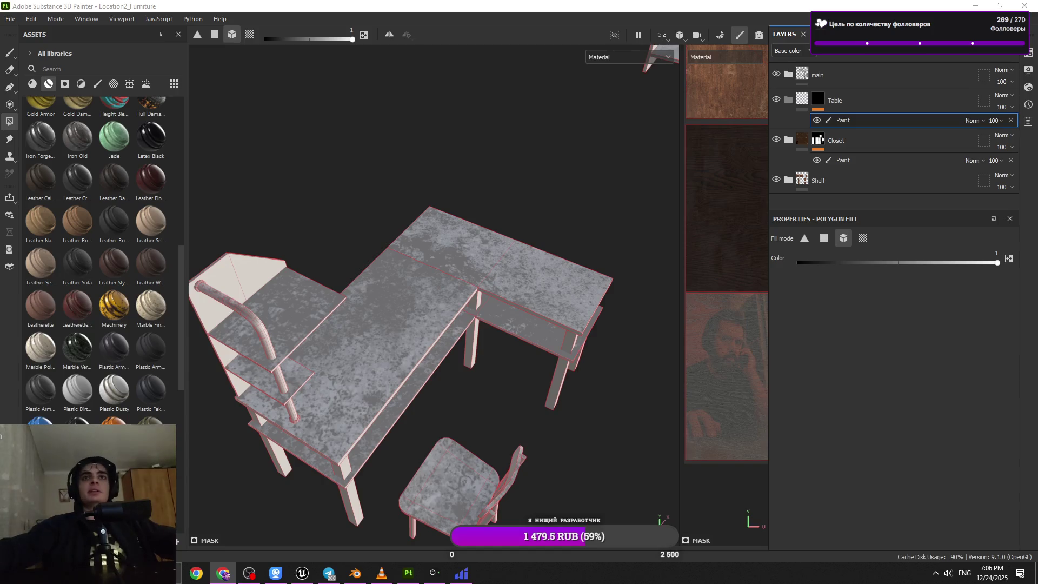
scroll(389, 367, down, 4)
alt+drag(435, 388, 398, 301)
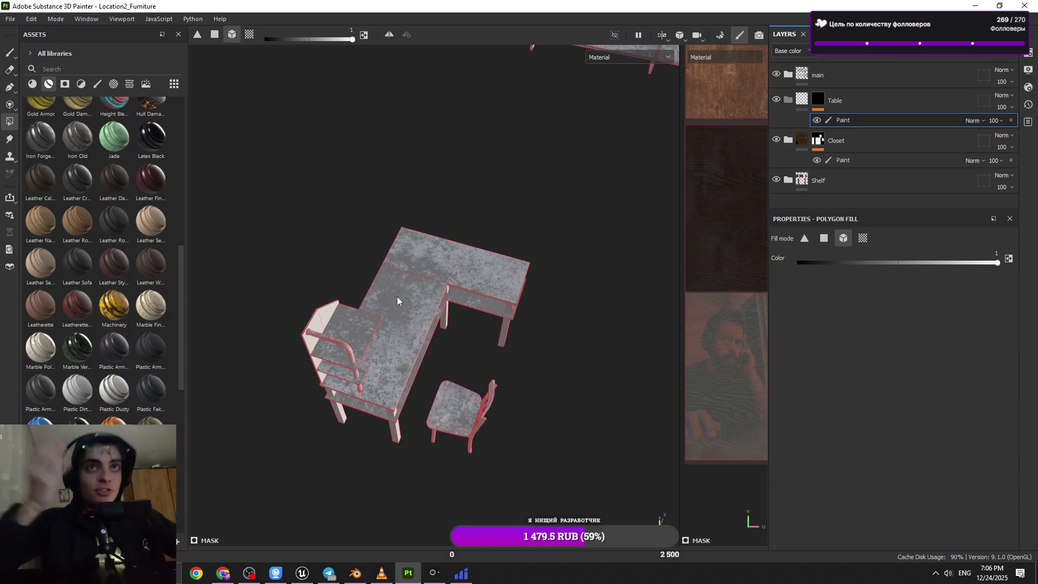
alt+right_drag(397, 296, 442, 378)
mouse_move(442, 384)
alt+mouse_down()
mouse_move(467, 276)
mouse_move(485, 318)
mouse_move(454, 352)
mouse_move(449, 389)
alt+mouse_up()
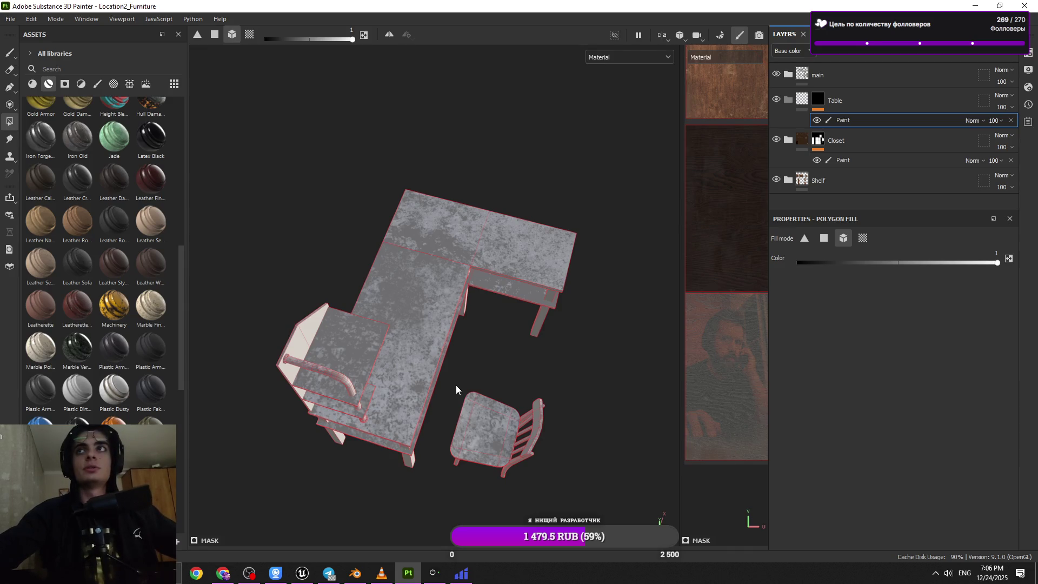
mouse_move(479, 381)
alt+mouse_down()
mouse_move(467, 348)
mouse_move(530, 368)
alt+mouse_up()
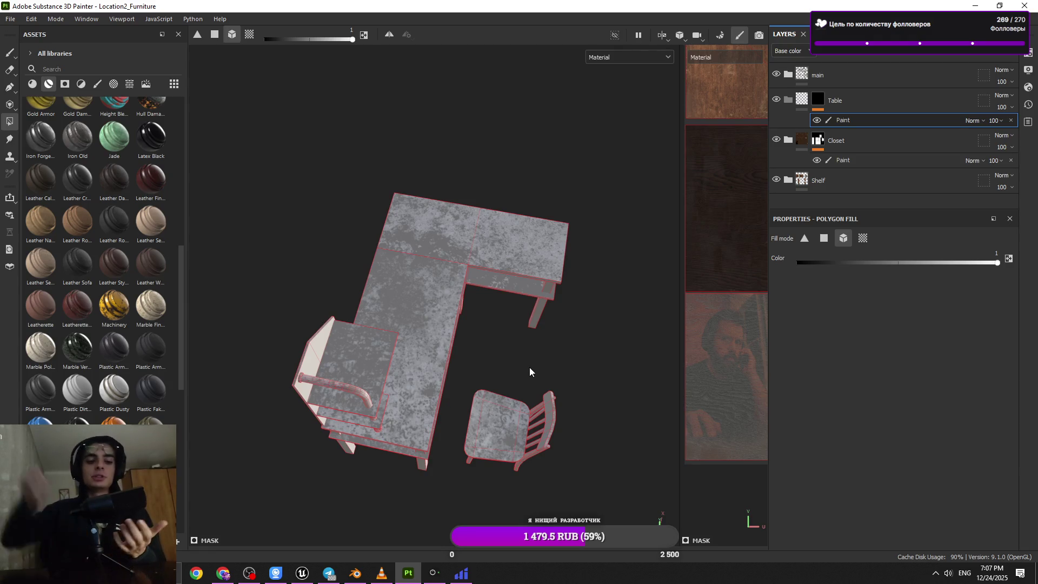
scroll(503, 373, down, 3)
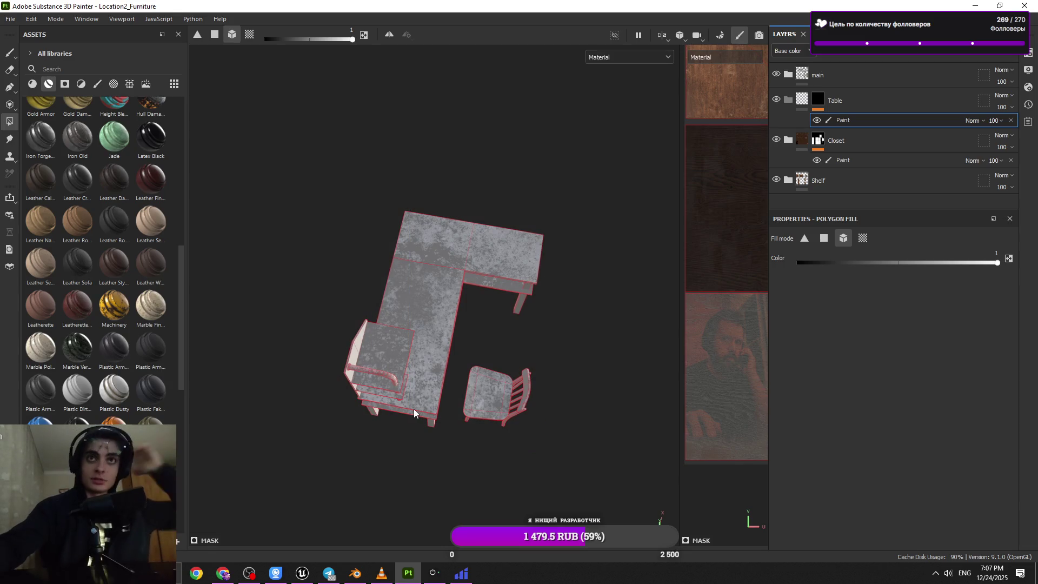
mouse_move(523, 441)
mouse_down()
mouse_move(319, 214)
mouse_move(515, 442)
mouse_move(515, 427)
mouse_up()
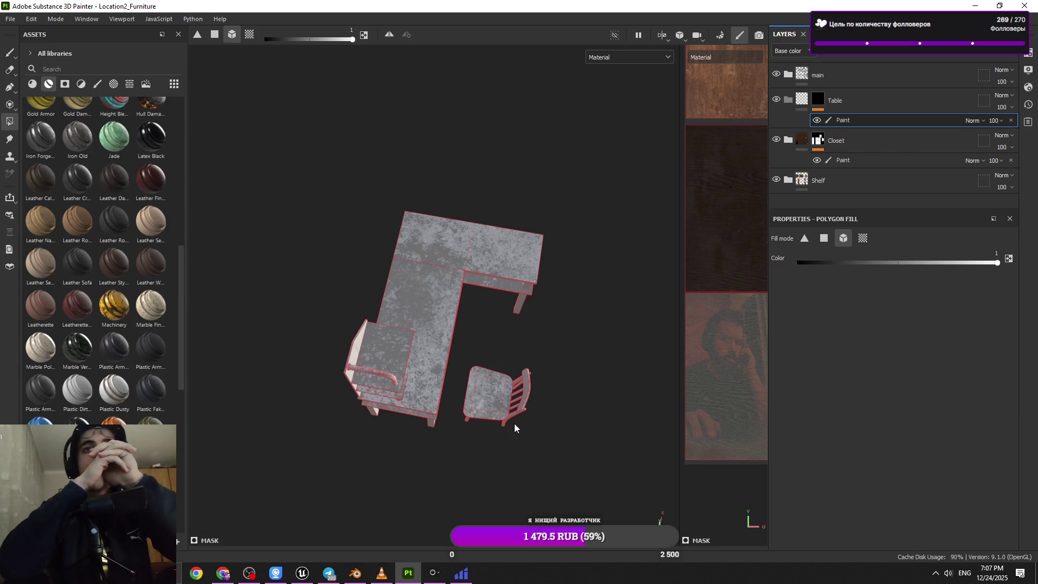
- Box-select polygons below the chair and on the table's right section into the Table mask
drag(600, 524, 492, 385)
drag(538, 194, 483, 311)
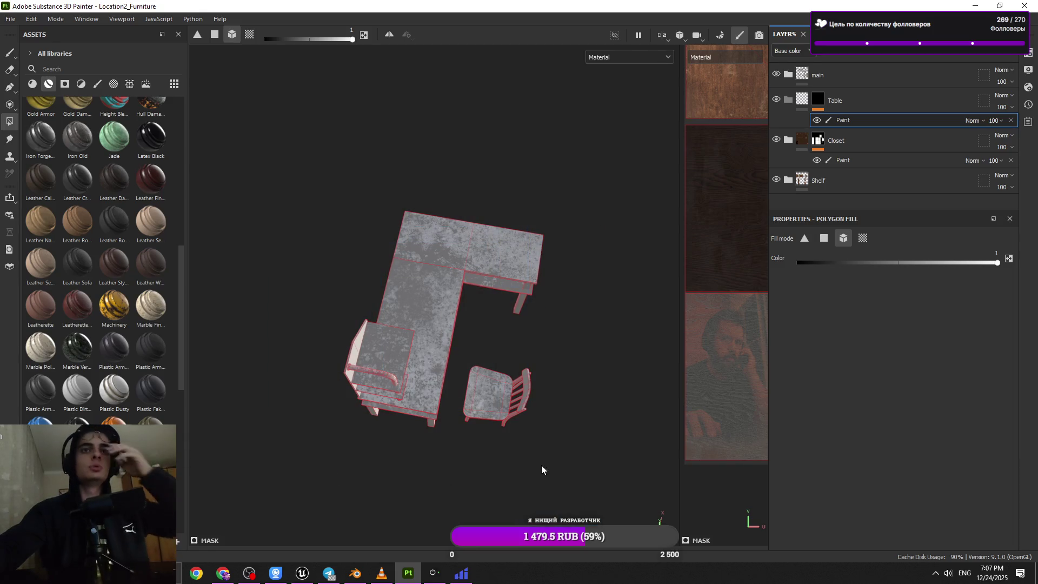
click(937, 573)
click(936, 573)
click(936, 573)
mouse_move(573, 409)
mouse_down()
mouse_move(483, 304)
mouse_move(502, 404)
mouse_move(462, 364)
mouse_move(464, 315)
mouse_move(419, 311)
mouse_move(482, 429)
mouse_move(517, 449)
mouse_move(452, 314)
mouse_move(353, 263)
mouse_up()
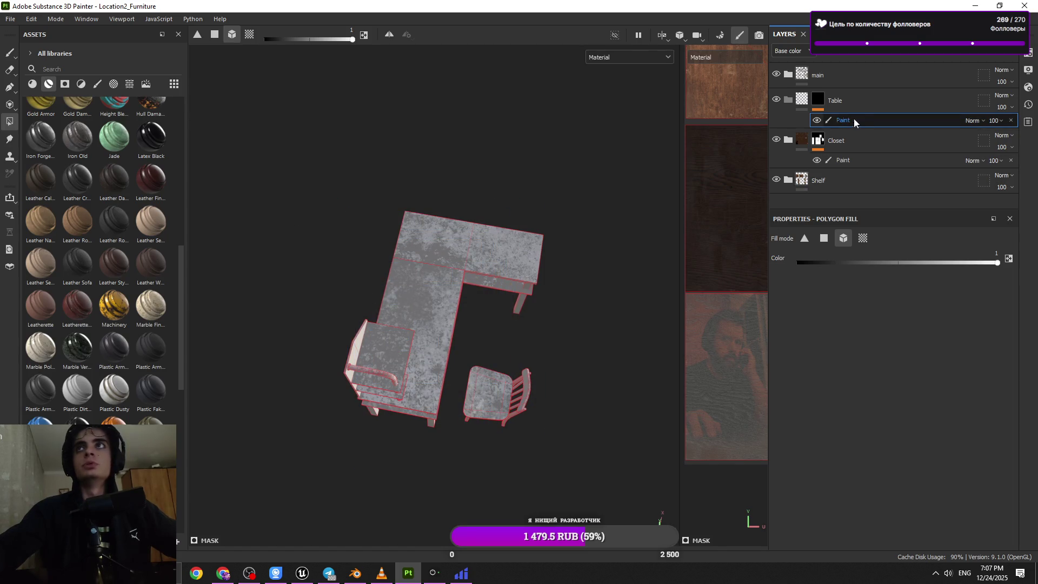
mouse_move(575, 221)
mouse_down()
mouse_move(514, 280)
mouse_move(526, 408)
mouse_up()
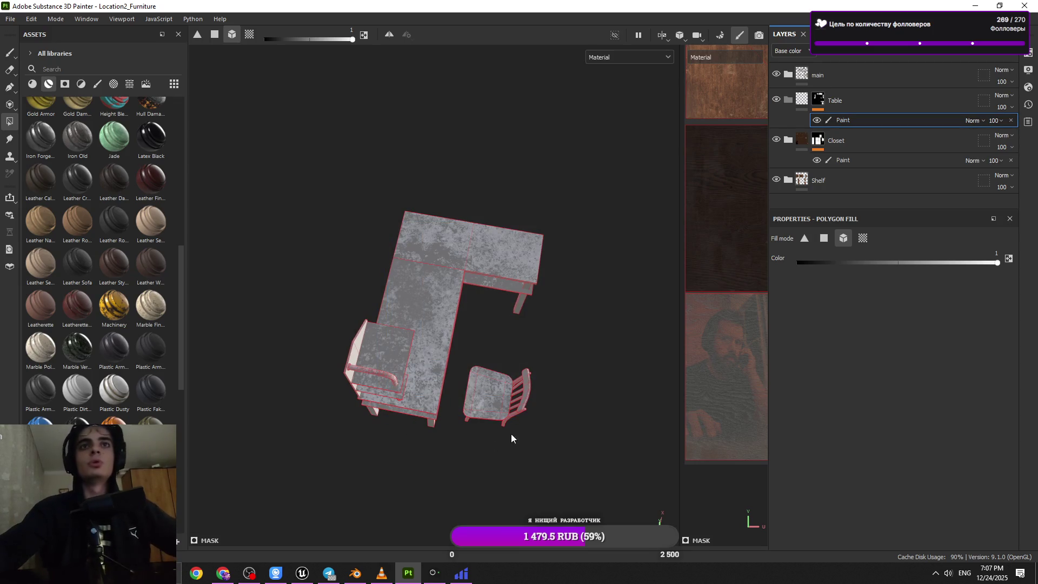
- Mark the table's UV islands in the 2D view and more table polygons from underneath
mouse_move(425, 299)
alt+mouse_down()
mouse_move(471, 342)
mouse_move(477, 318)
mouse_move(459, 220)
mouse_move(492, 220)
alt+mouse_up()
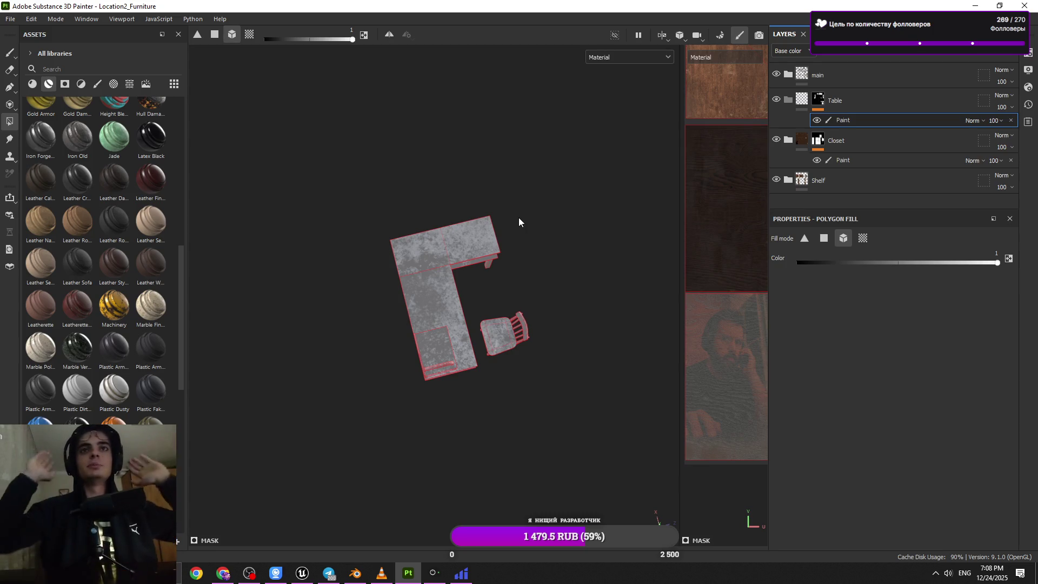
drag(505, 204, 316, 424)
mouse_move(563, 415)
mouse_down()
mouse_move(339, 227)
mouse_move(341, 200)
mouse_up()
scroll(495, 316, up, 2)
mouse_move(533, 206)
alt+mouse_down()
mouse_move(545, 232)
mouse_move(537, 281)
mouse_move(526, 260)
mouse_move(453, 413)
mouse_move(557, 271)
mouse_move(481, 287)
alt+mouse_up()
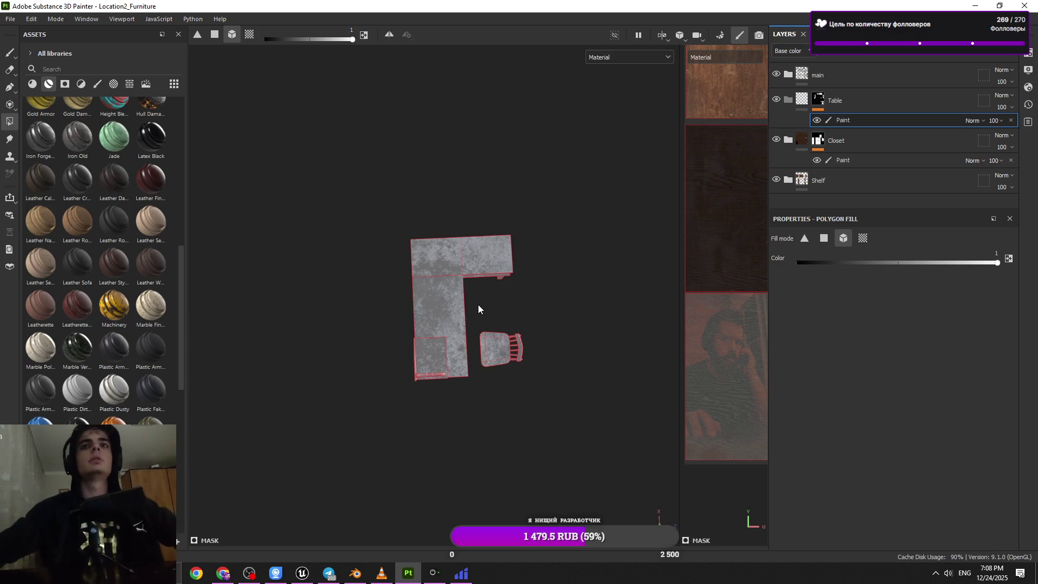
drag(595, 210, 403, 379)
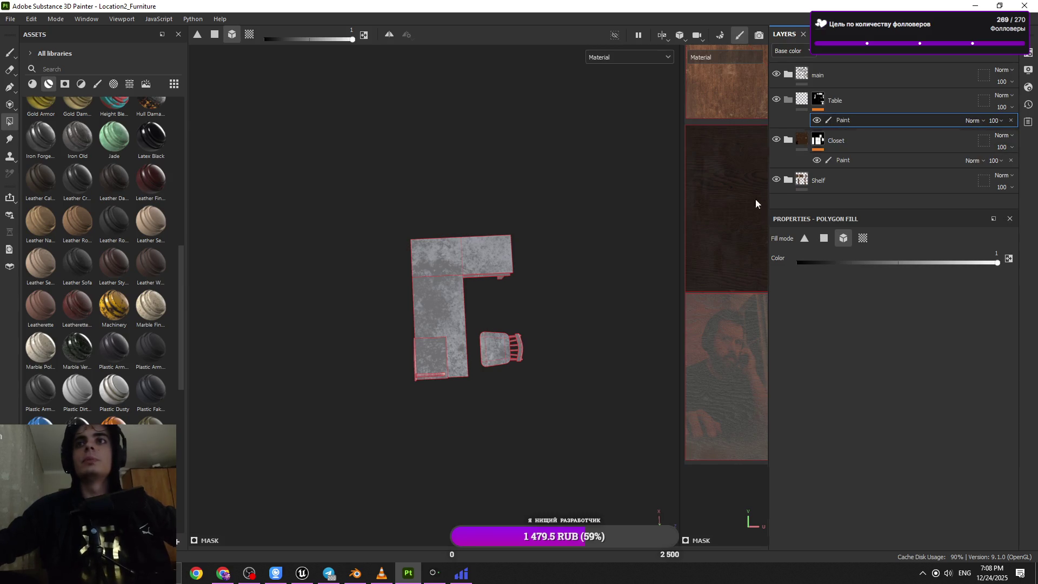
scroll(726, 351, up, 2)
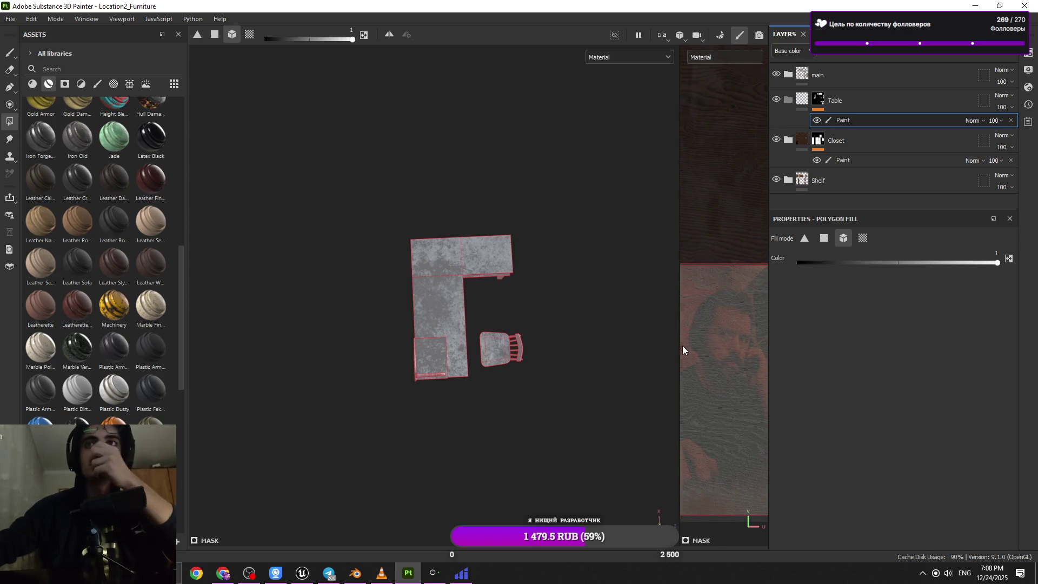
drag(678, 347, 447, 354)
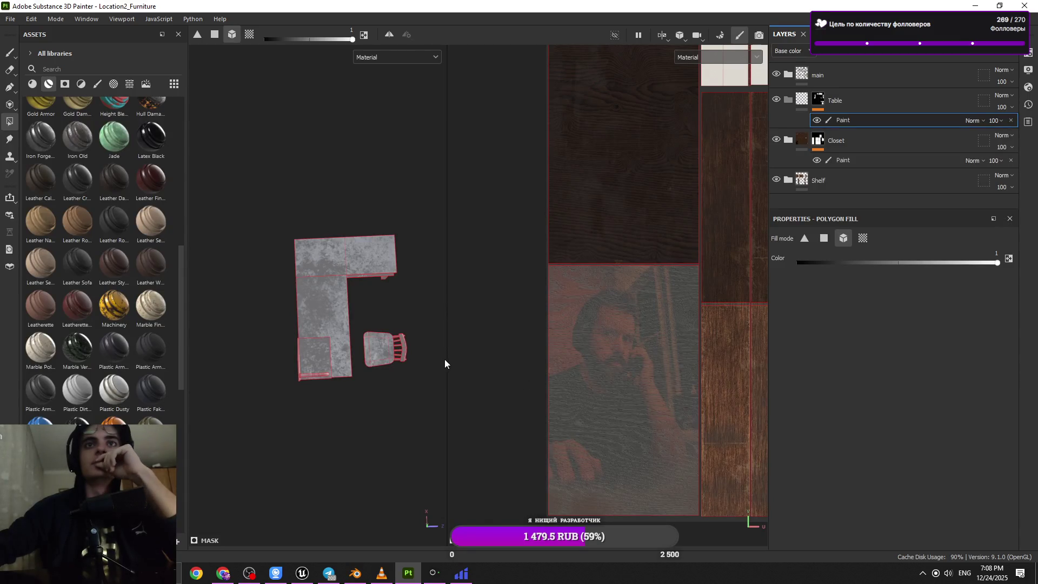
mouse_move(447, 359)
mouse_down()
mouse_move(672, 364)
mouse_move(632, 371)
mouse_move(650, 370)
mouse_up()
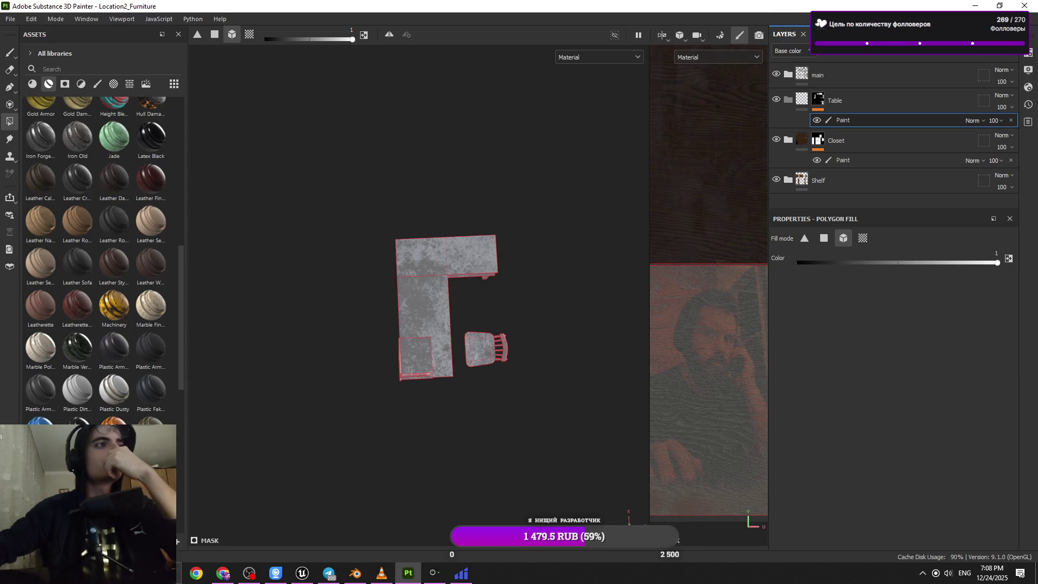
key(alt+Tab)
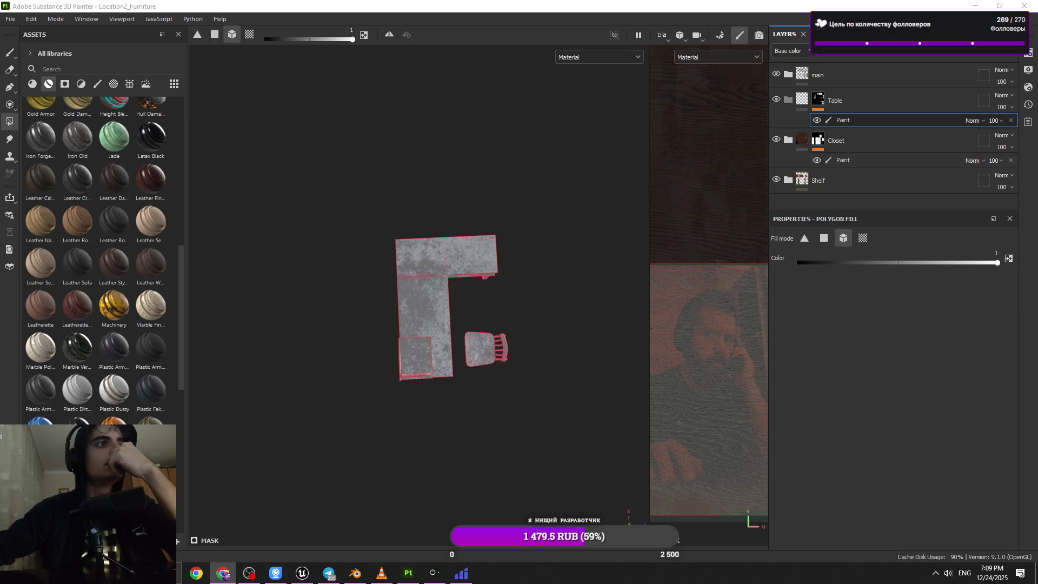
scroll(385, 295, up, 2)
drag(542, 205, 349, 429)
drag(560, 371, 499, 453)
mouse_move(589, 355)
mouse_down()
mouse_move(600, 352)
mouse_move(364, 151)
mouse_up()
mouse_move(374, 573)
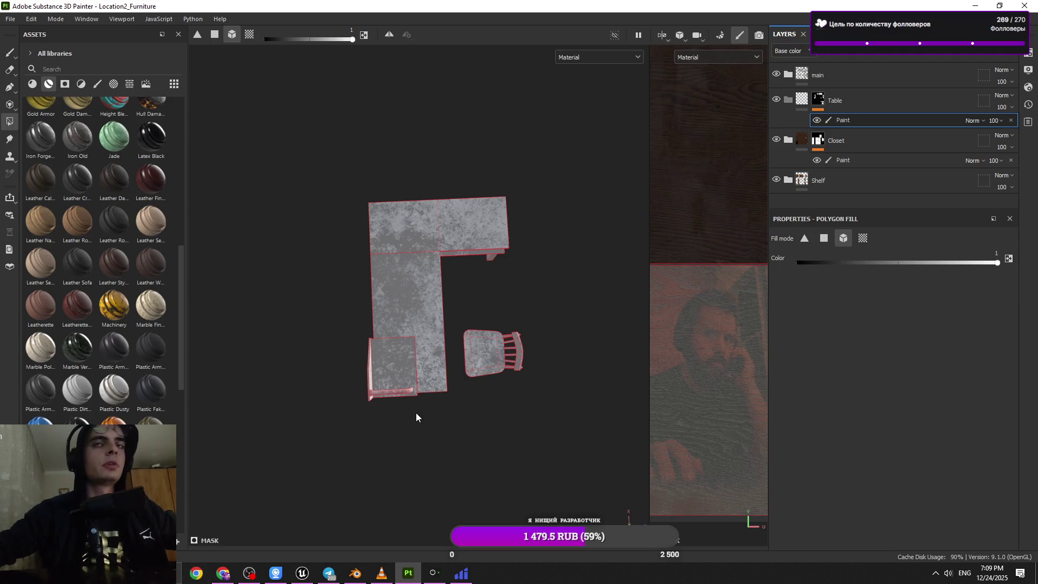
mouse_move(364, 480)
alt+mouse_down()
mouse_move(456, 453)
mouse_move(464, 385)
mouse_move(465, 400)
alt+mouse_up()
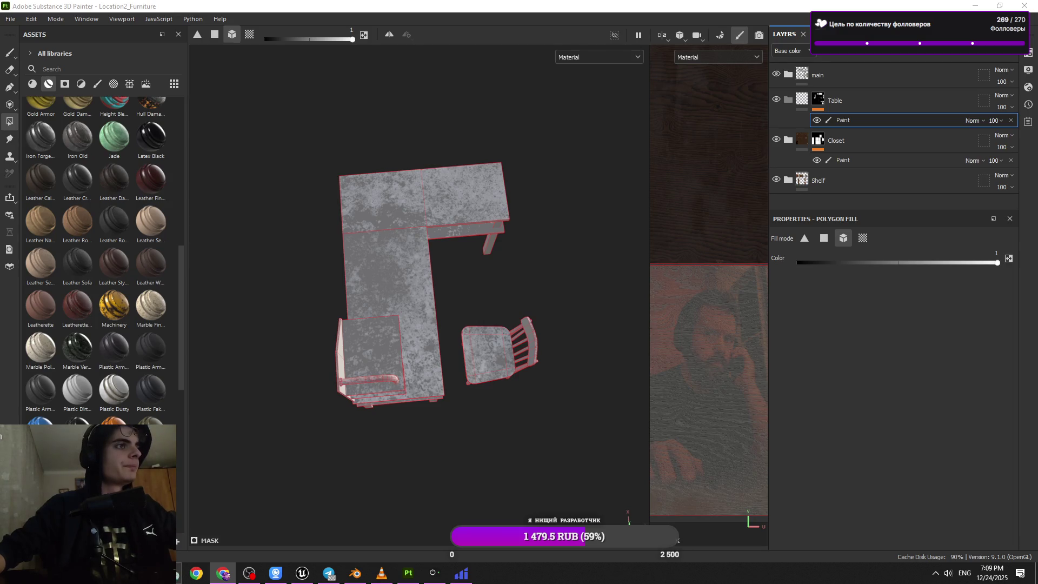
mouse_move(476, 333)
alt+mouse_down()
mouse_move(501, 176)
mouse_move(436, 418)
mouse_move(450, 305)
mouse_move(542, 430)
mouse_move(501, 345)
alt+mouse_up()
drag(518, 381, 358, 195)
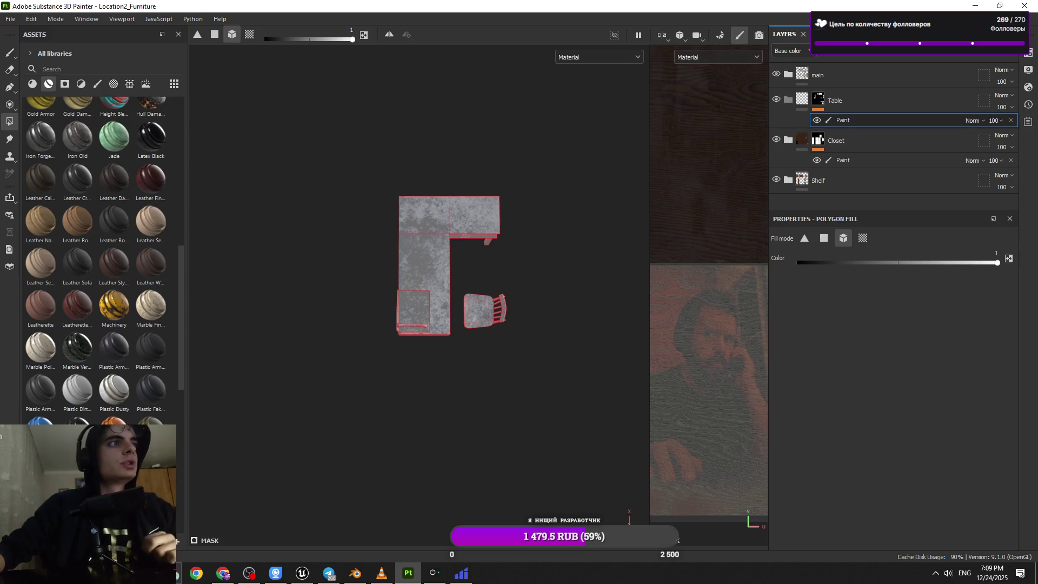
key(alt+Tab)
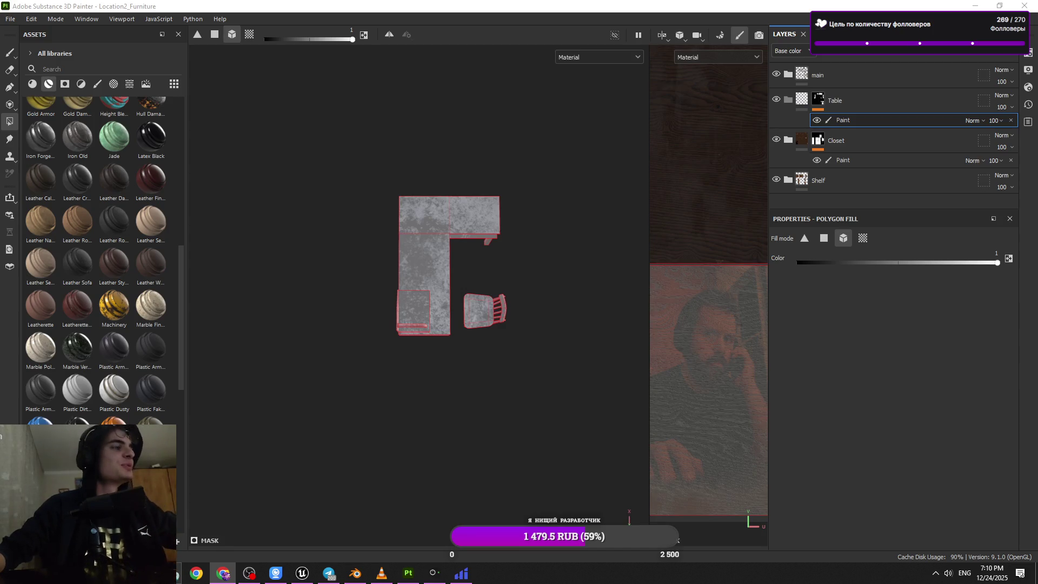
click(330, 323)
- Orbit from a top-down to an isometric view of the desk, chair and shelf
mouse_move(330, 323)
alt+mouse_down()
mouse_move(475, 283)
mouse_move(485, 331)
mouse_move(567, 206)
mouse_move(429, 406)
mouse_move(475, 445)
mouse_move(487, 427)
mouse_move(389, 294)
mouse_move(476, 382)
alt+mouse_up()
mouse_move(531, 352)
alt+mouse_down()
mouse_move(583, 408)
mouse_move(556, 417)
mouse_move(579, 415)
mouse_move(480, 403)
alt+mouse_up()
alt+middle_drag(479, 403, 496, 416)
mouse_move(547, 430)
mouse_down()
mouse_move(394, 275)
mouse_move(400, 281)
mouse_up()
mouse_move(515, 392)
alt+mouse_down()
mouse_move(446, 362)
mouse_move(306, 238)
mouse_move(417, 522)
alt+mouse_up()
mouse_move(417, 522)
alt+right_down()
mouse_move(422, 448)
mouse_move(498, 380)
alt+right_up()
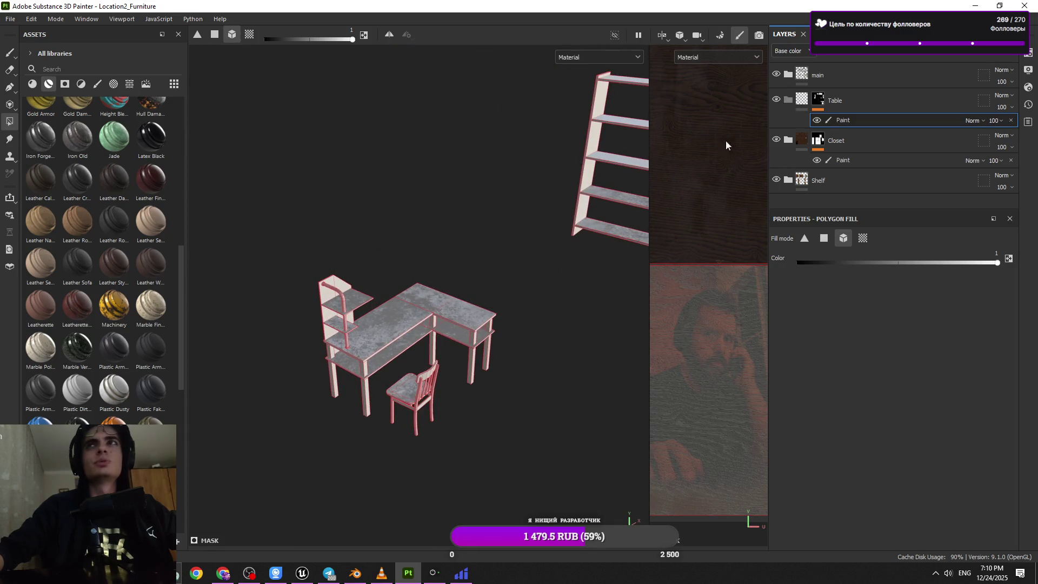
alt+drag(484, 354, 492, 277)
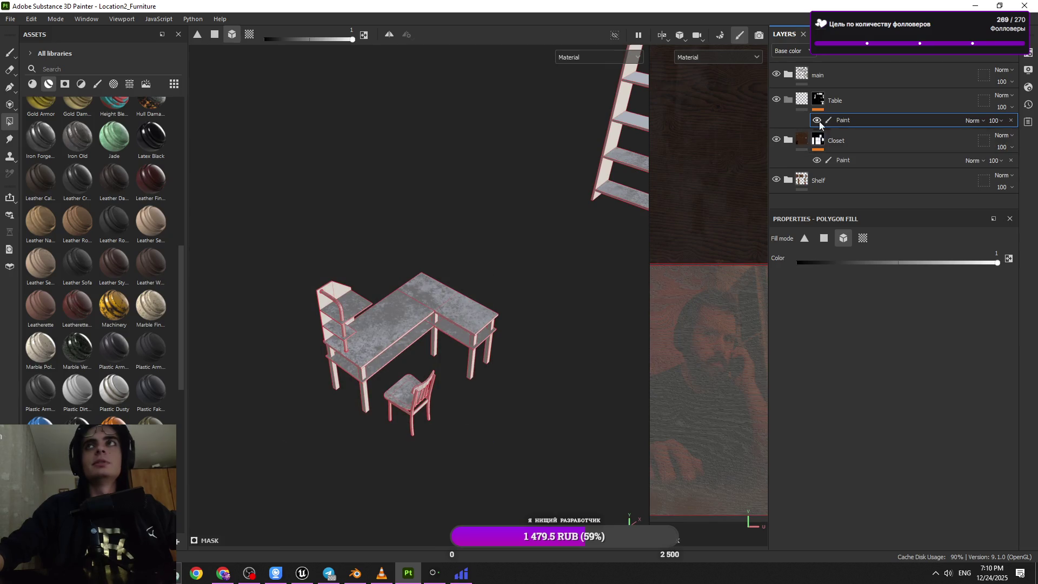
alt+drag(492, 364, 464, 366)
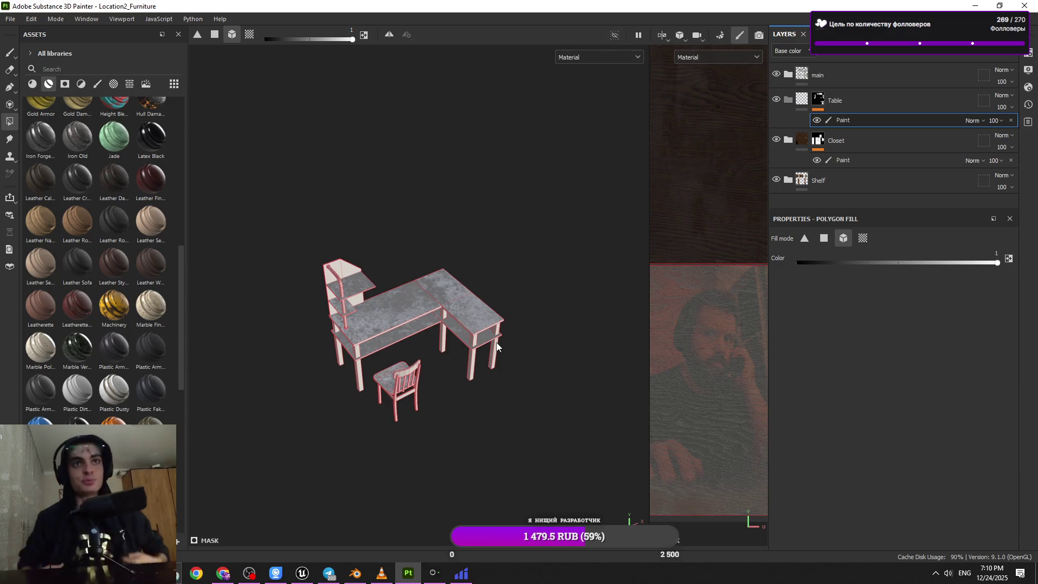
scroll(457, 401, up, 2)
scroll(456, 397, up, 2)
alt+drag(456, 397, 466, 306)
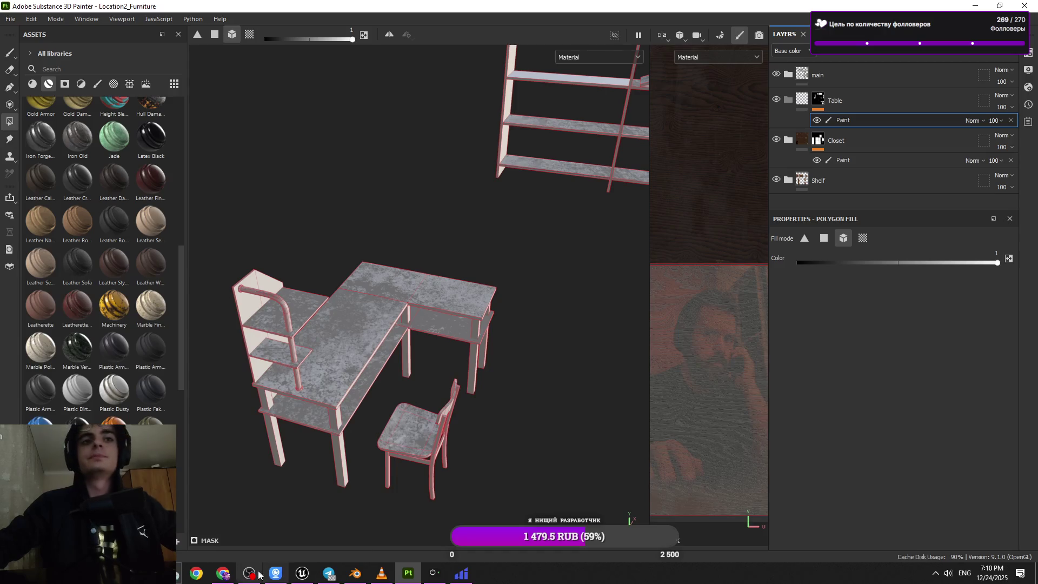
alt+drag(364, 443, 394, 410)
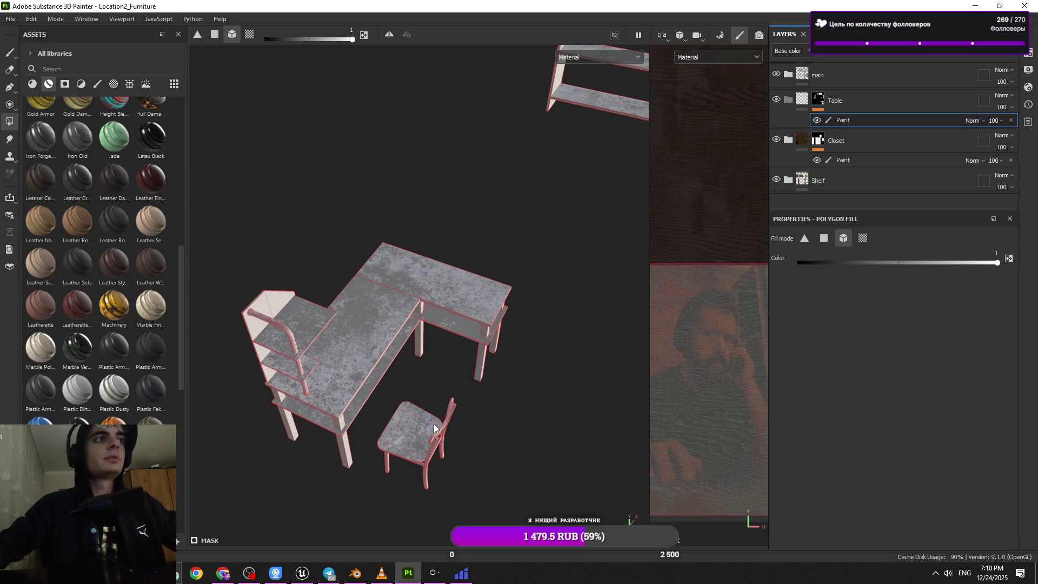
mouse_move(434, 429)
alt+mouse_down()
mouse_move(464, 406)
mouse_move(460, 396)
alt+mouse_up()
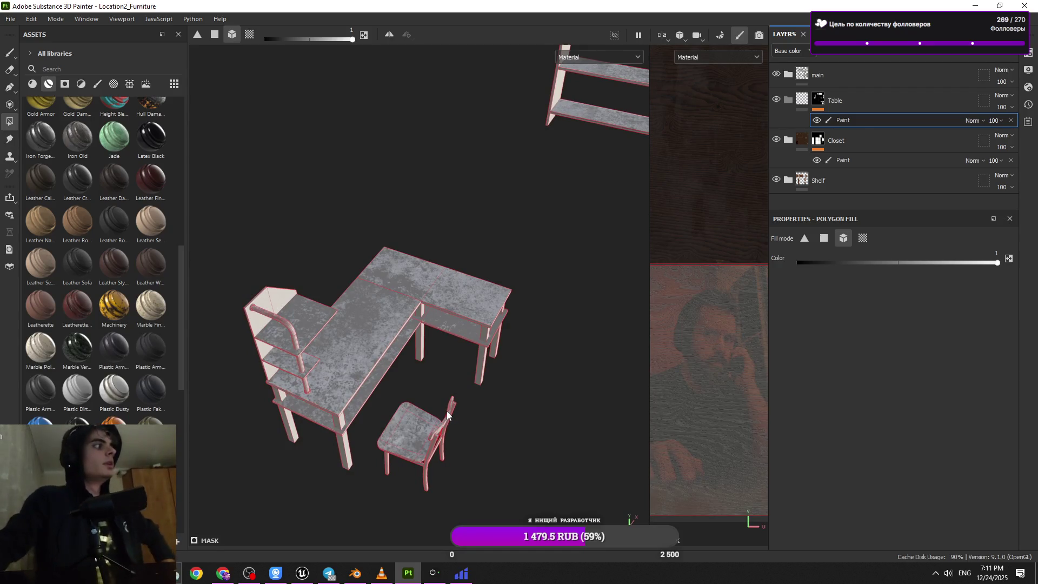
- Polygon-fill areas near the chair and the desk's left end, then select the Table folder
alt+drag(449, 381, 411, 432)
mouse_move(510, 267)
mouse_down()
mouse_move(348, 465)
mouse_move(355, 399)
mouse_up()
drag(445, 407, 512, 481)
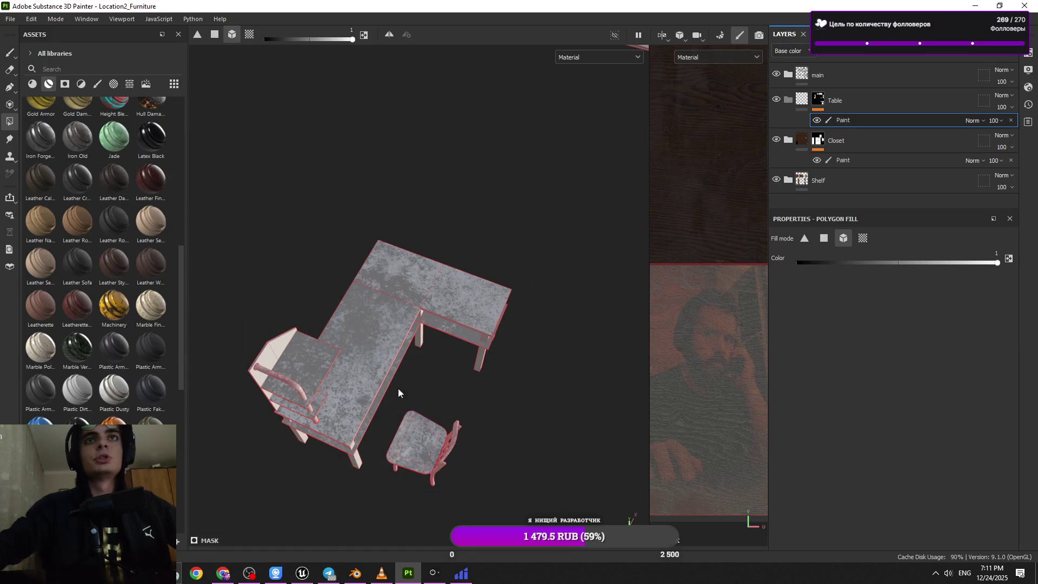
drag(348, 464, 278, 332)
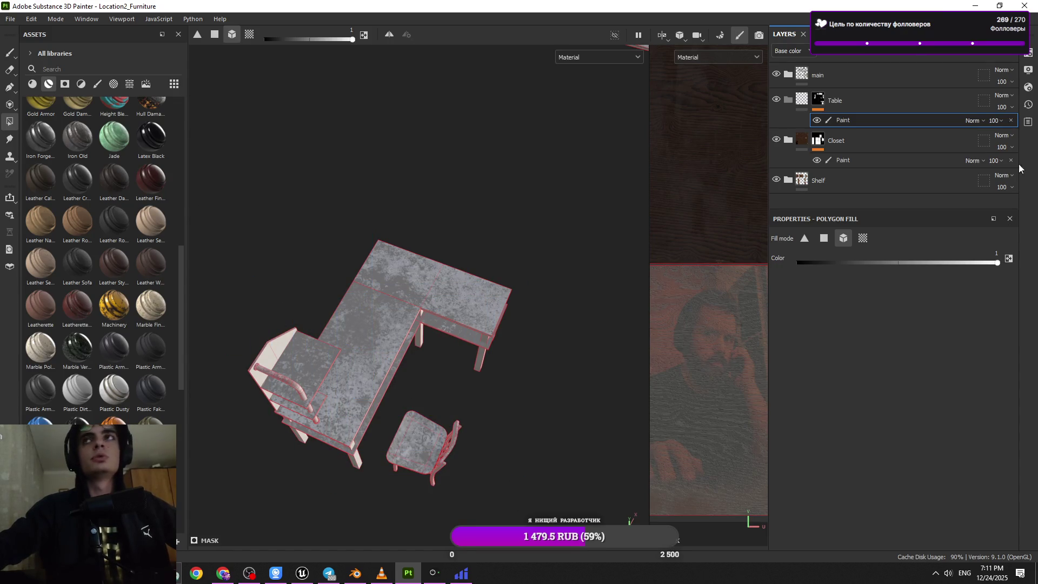
click(887, 103)
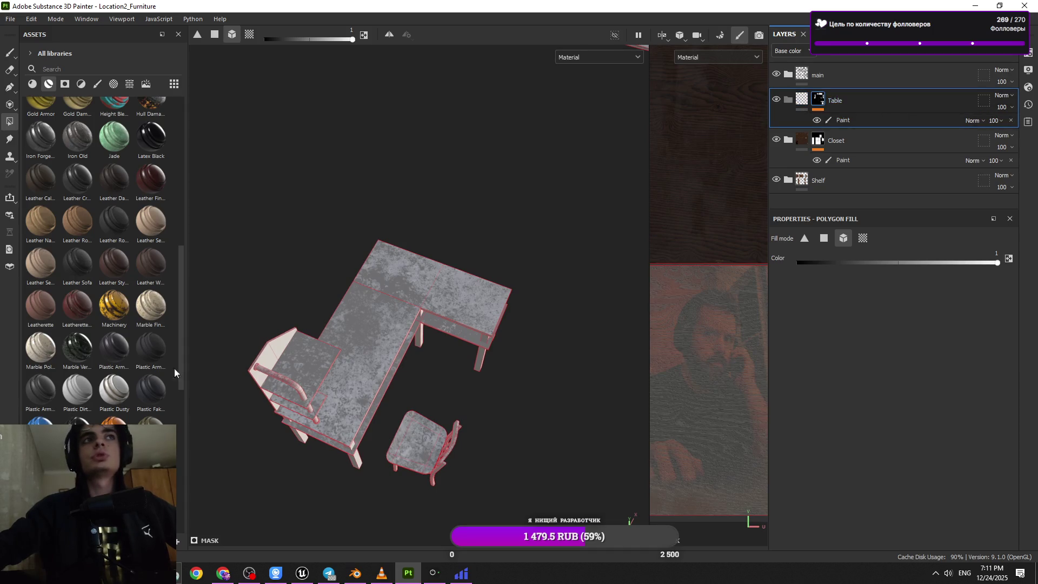
scroll(96, 336, up, 8)
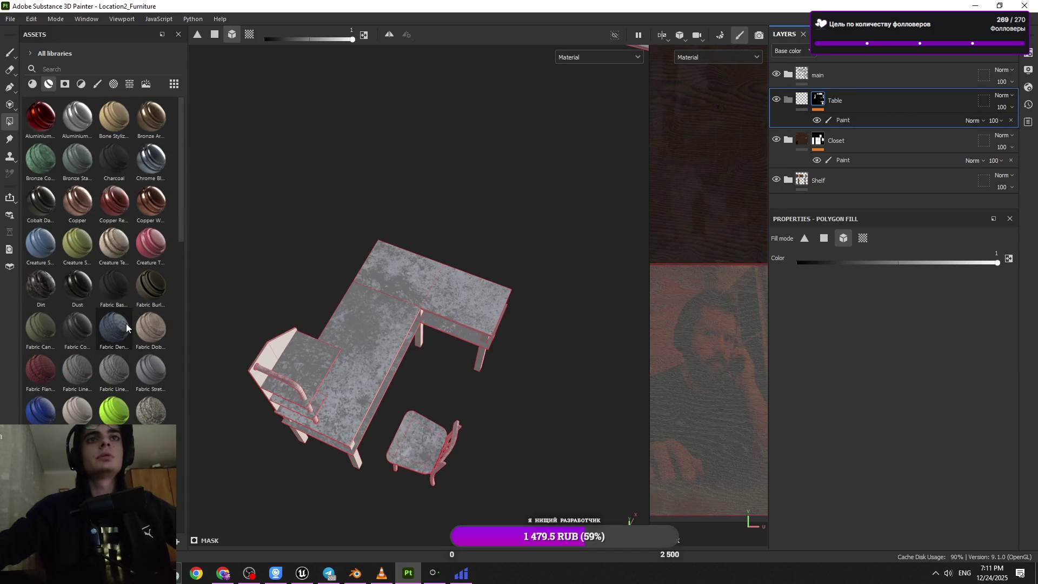
mouse_move(126, 324)
scroll(126, 324, down, 15)
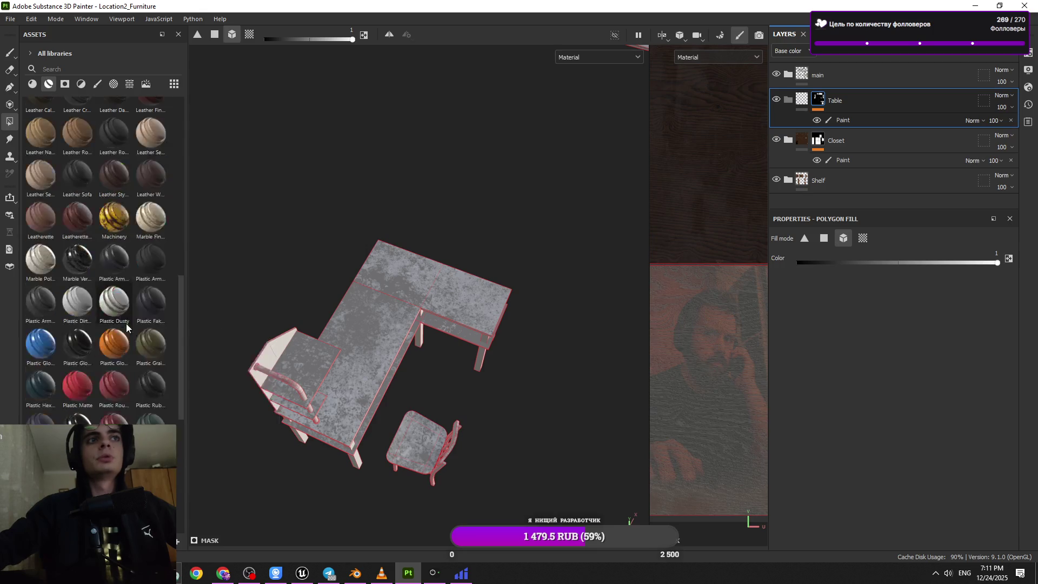
scroll(103, 386, up, 15)
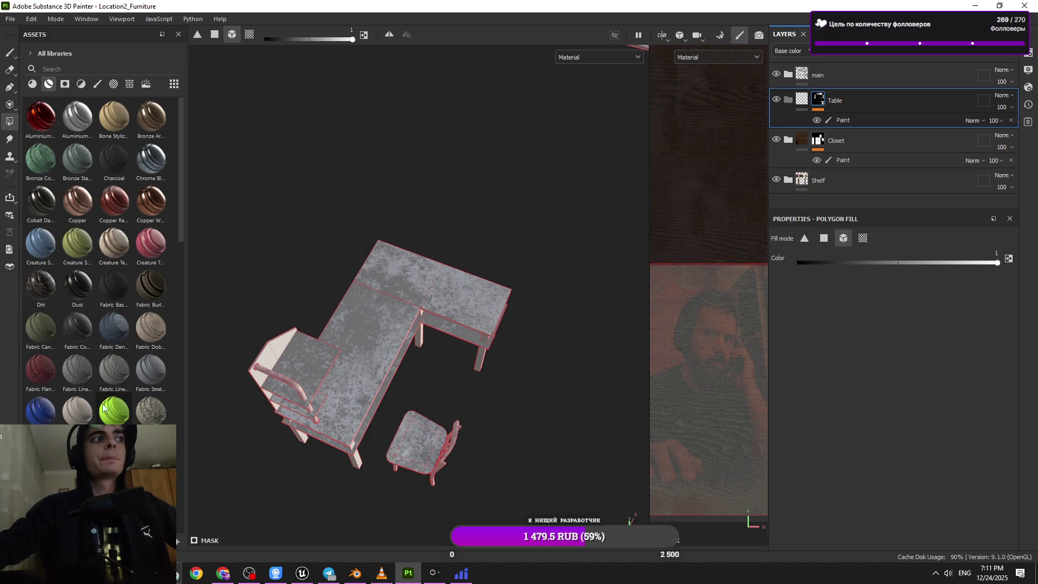
scroll(87, 400, down, 5)
scroll(87, 399, down, 3)
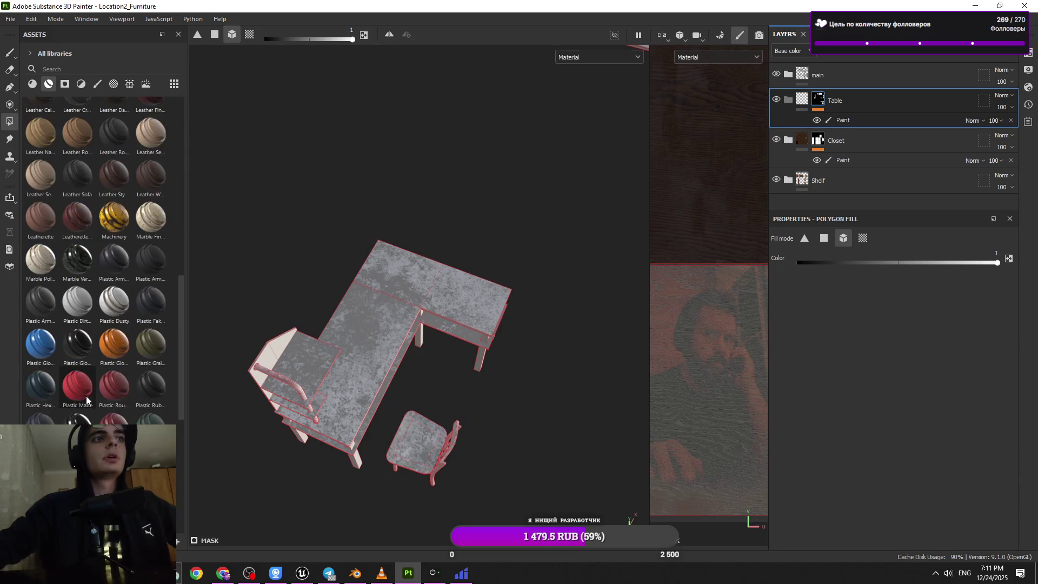
scroll(90, 397, up, 10)
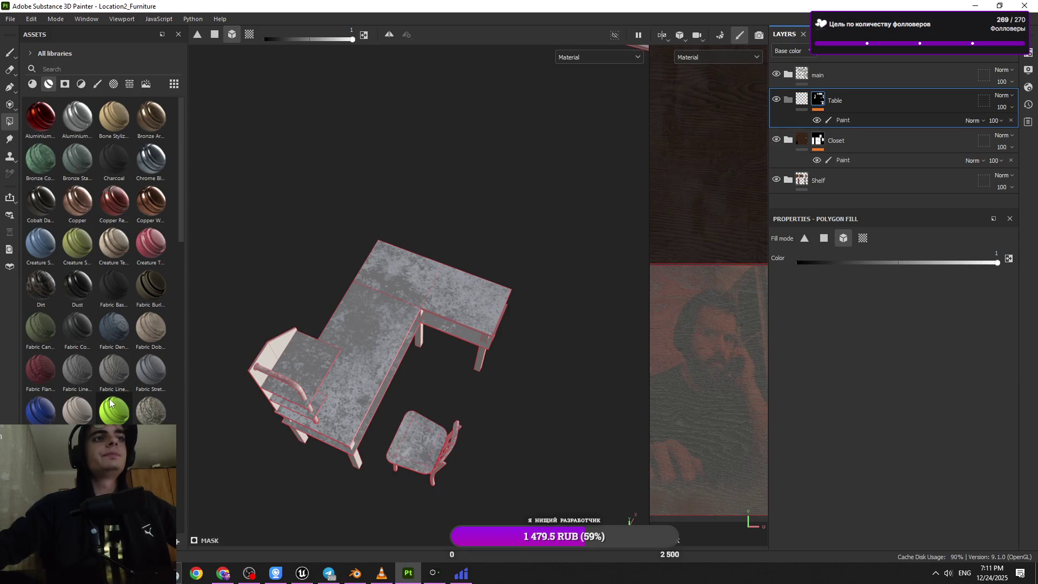
scroll(112, 403, down, 15)
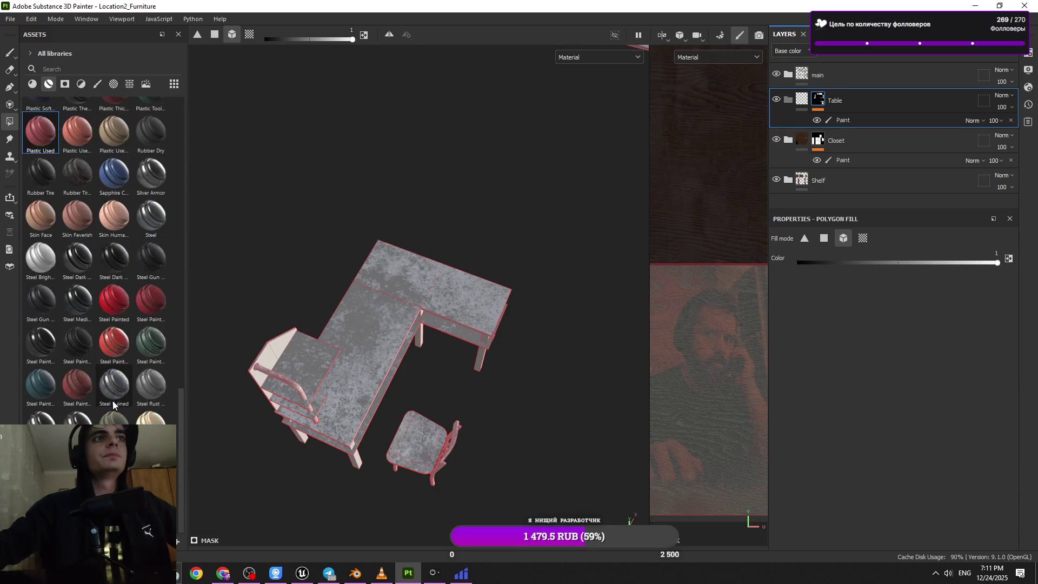
mouse_move(79, 430)
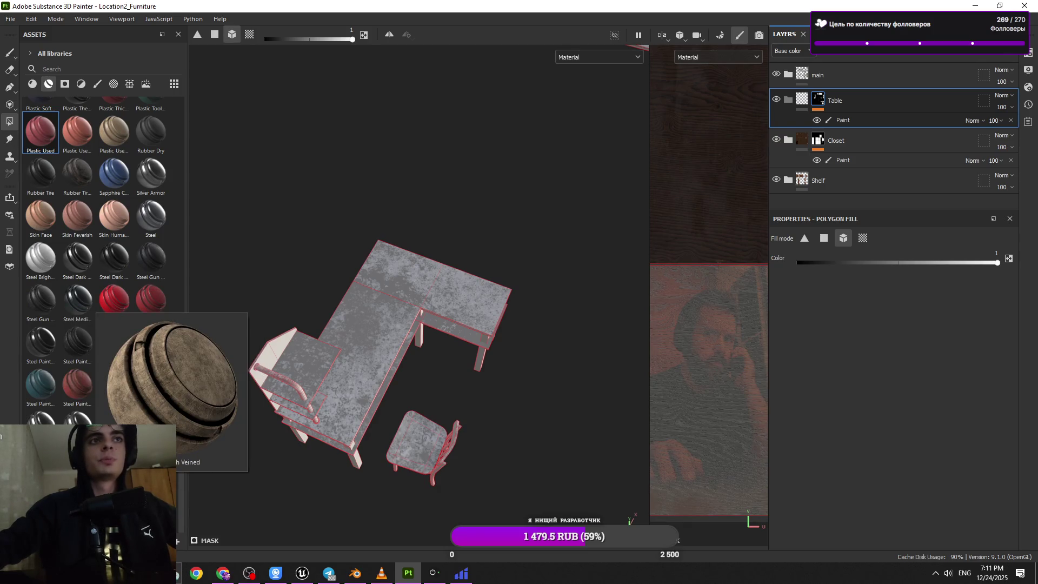
- Try Wood Ship Hull Old on the Table group, inspect it, and delete it
mouse_move(114, 433)
mouse_down()
mouse_move(945, 125)
mouse_move(923, 103)
mouse_move(266, 484)
mouse_up()
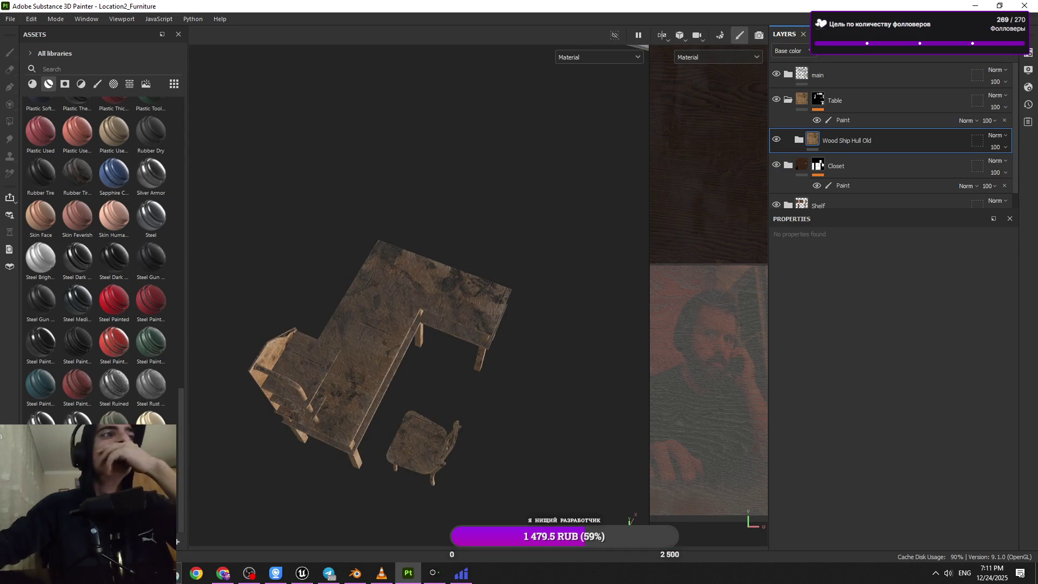
alt+drag(411, 390, 426, 371)
scroll(426, 371, up, 5)
mouse_move(440, 348)
alt+right_down()
mouse_move(419, 210)
mouse_move(432, 299)
alt+right_up()
alt+drag(432, 299, 399, 309)
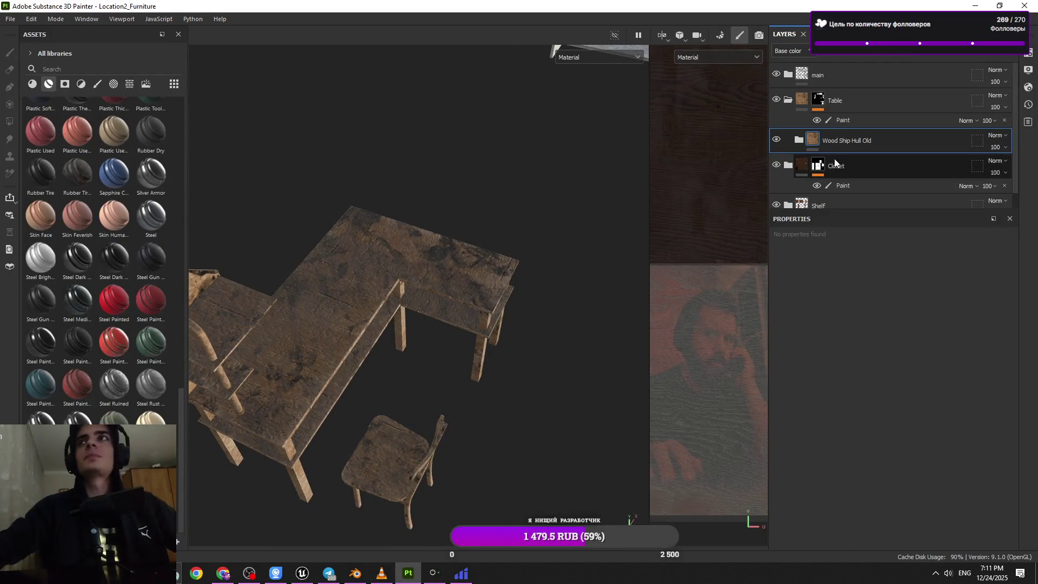
click(834, 142)
key(Delete)
- Try Wood Ship Hull Nordic on the furniture, inspect it, and delete it
alt+drag(478, 294, 459, 343)
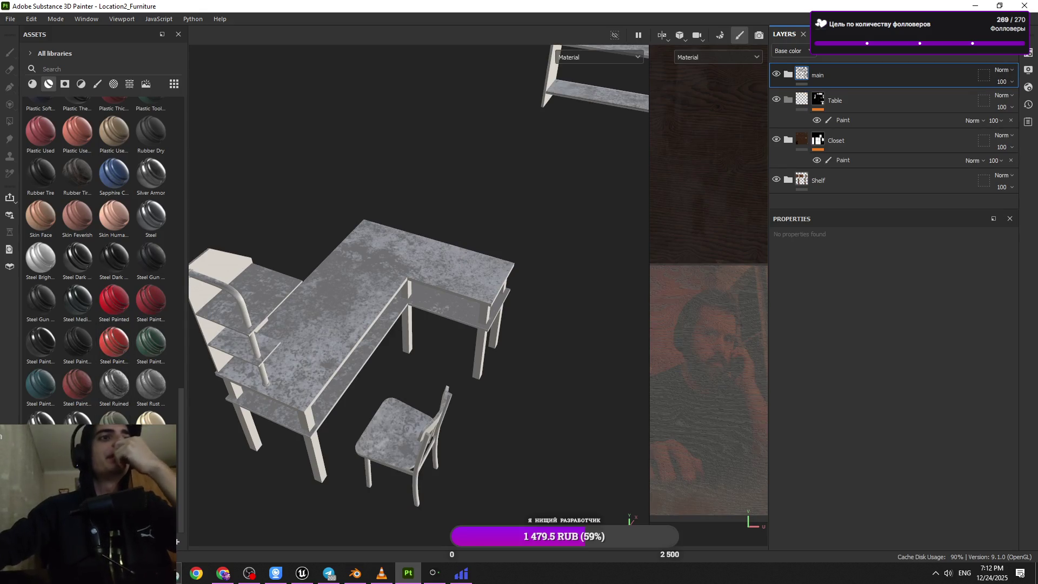
mouse_move(77, 172)
mouse_down()
mouse_move(307, 353)
mouse_move(330, 355)
mouse_up()
mouse_move(404, 342)
mouse_down()
mouse_move(899, 174)
mouse_move(881, 108)
mouse_up()
key(ctrl+z)
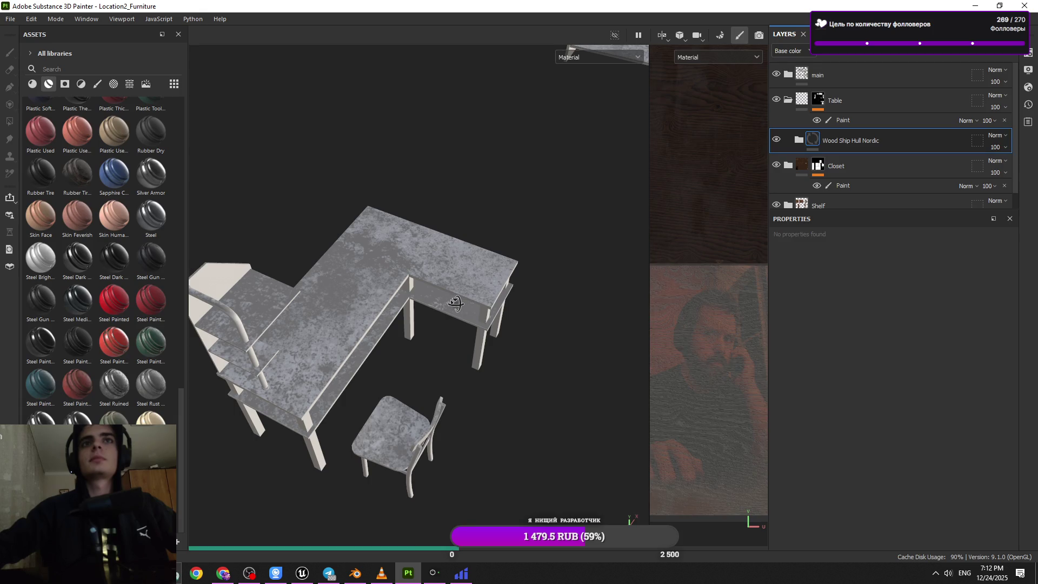
mouse_move(443, 301)
alt+mouse_down()
mouse_move(462, 302)
mouse_move(424, 342)
alt+mouse_up()
alt+right_drag(428, 325, 330, 445)
alt+drag(330, 445, 378, 332)
key(Delete)
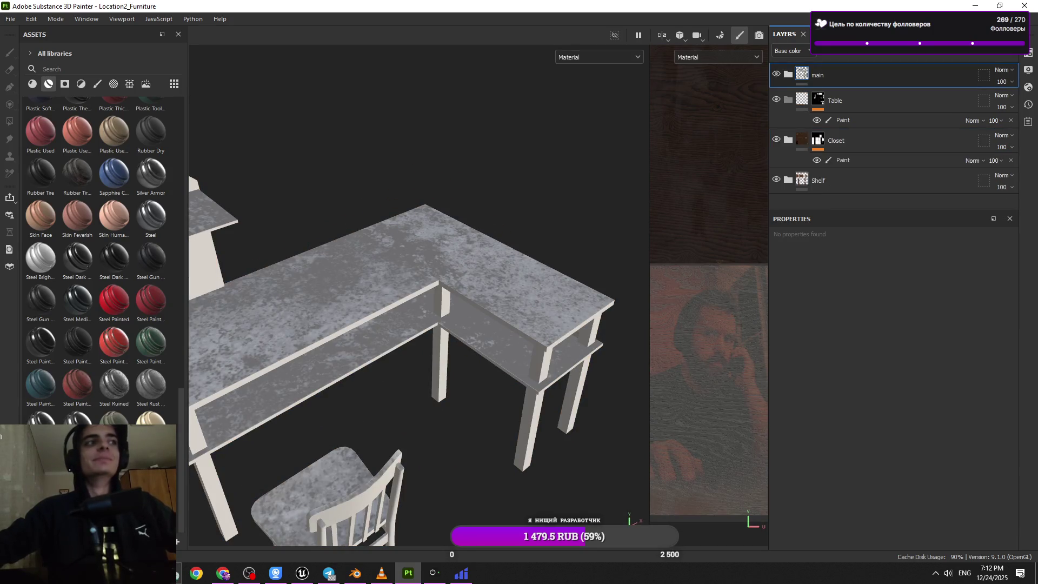
- Apply Wood Beech Veined to the Table group and expand its sublayers
mouse_move(151, 419)
mouse_down()
mouse_move(824, 173)
mouse_move(173, 444)
mouse_up()
mouse_move(173, 443)
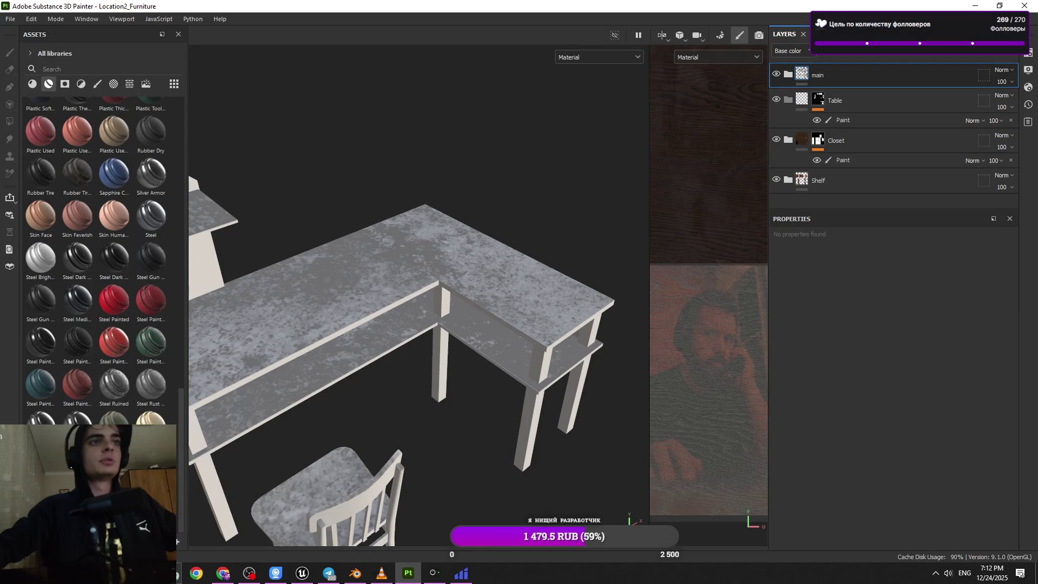
drag(114, 433, 918, 105)
alt+drag(499, 368, 487, 302)
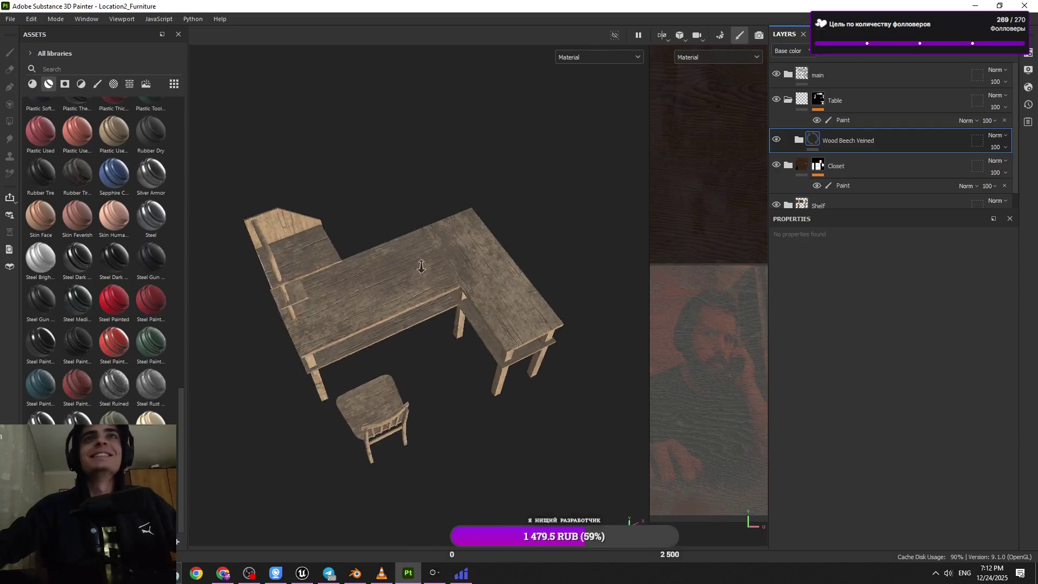
scroll(483, 271, up, 5)
click(799, 139)
scroll(857, 157, down, 2)
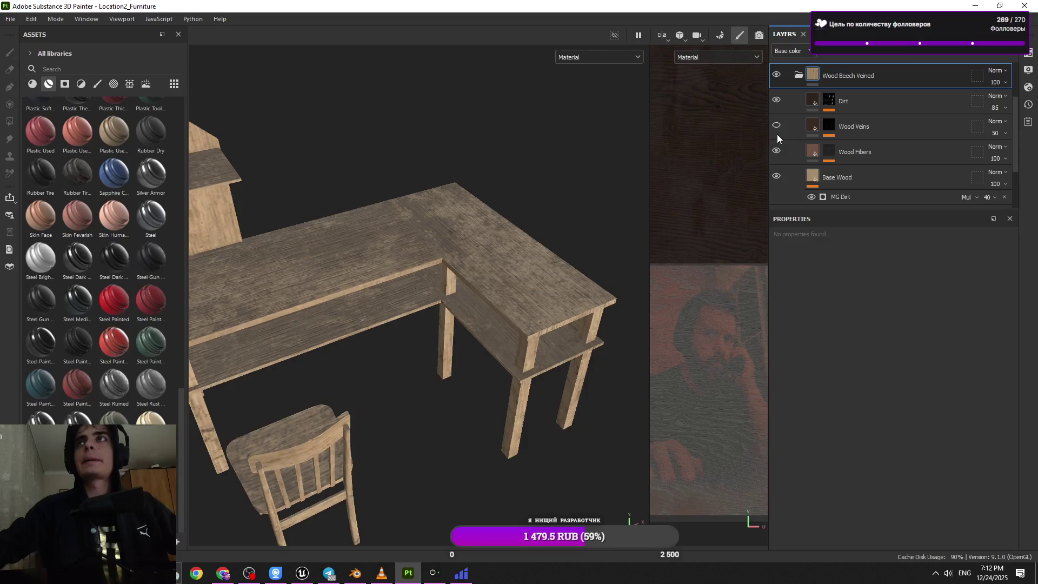
- Select the Wood Veins layer, review the desk and shelf, and save the project
click(814, 129)
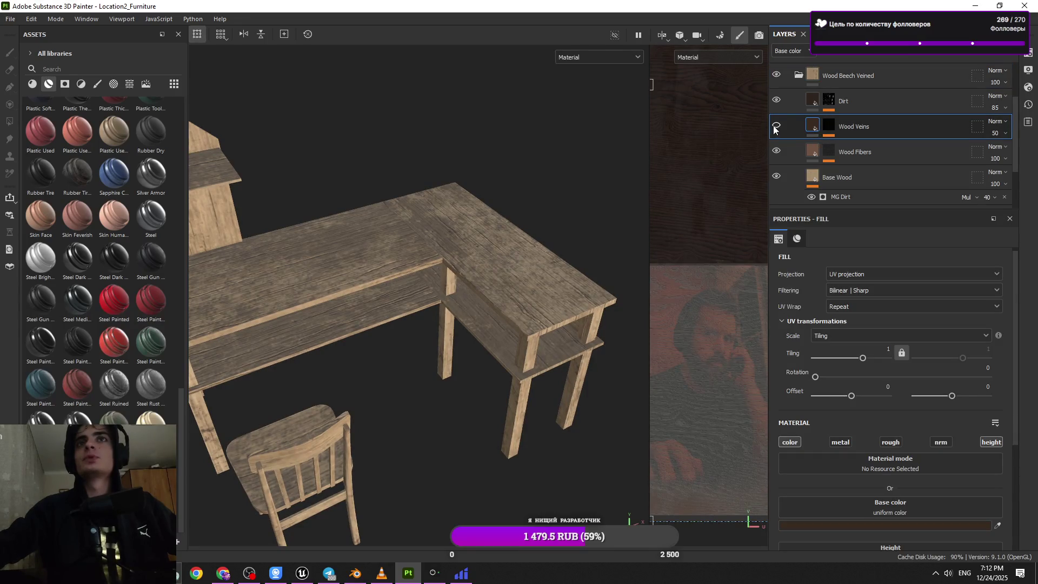
mouse_move(556, 221)
alt+mouse_down()
mouse_move(530, 242)
mouse_move(589, 190)
mouse_move(575, 242)
mouse_move(303, 290)
mouse_move(235, 271)
mouse_move(264, 270)
alt+mouse_up()
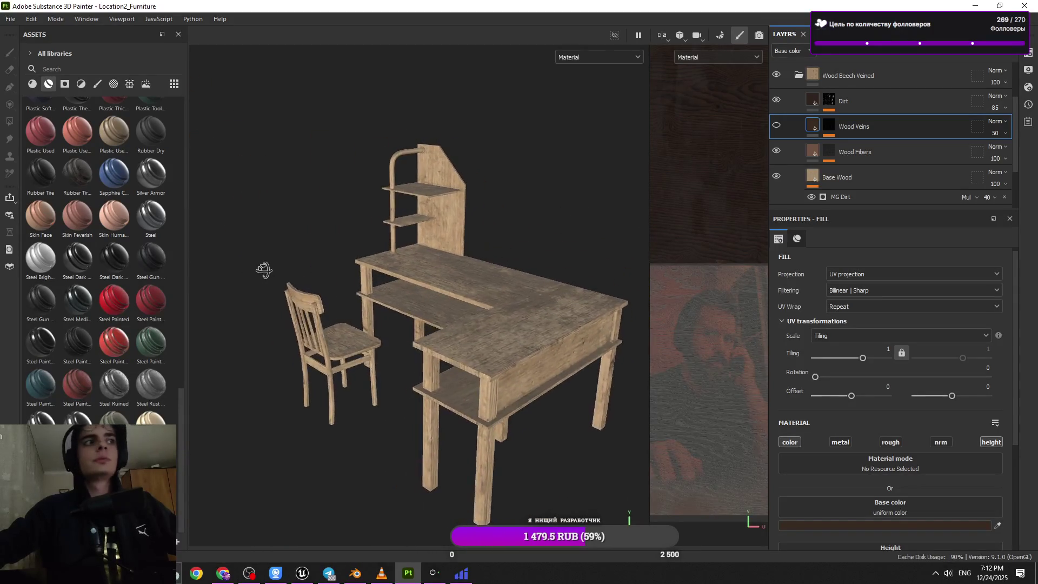
mouse_move(371, 298)
alt+mouse_down()
mouse_move(452, 332)
mouse_move(494, 271)
mouse_move(514, 354)
mouse_move(482, 482)
mouse_move(364, 405)
alt+mouse_up()
scroll(433, 506, up, 5)
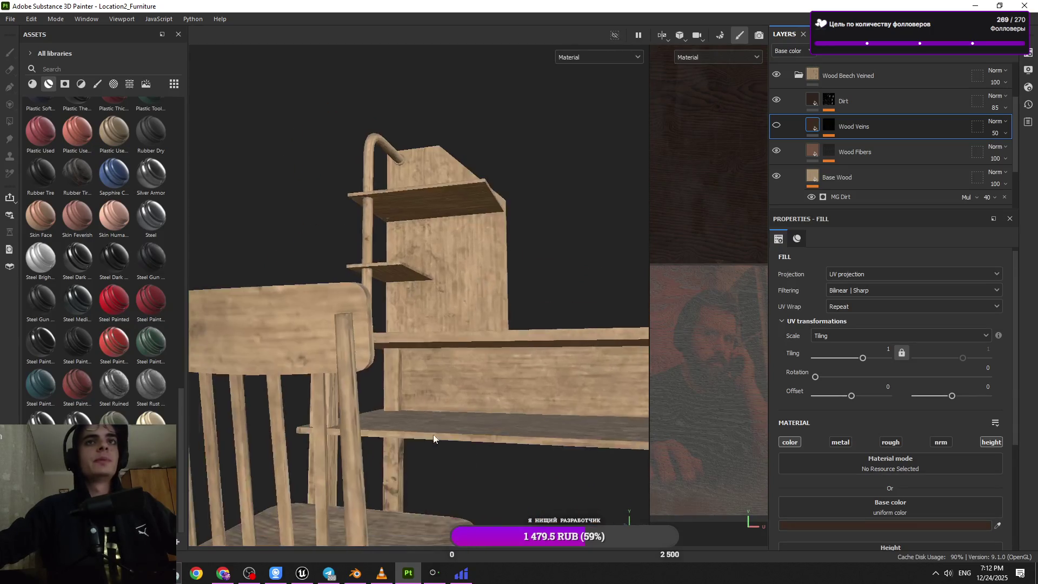
scroll(434, 505, down, 3)
mouse_move(433, 506)
alt+mouse_down()
mouse_move(436, 278)
mouse_move(444, 352)
mouse_move(472, 365)
mouse_move(417, 325)
mouse_move(464, 358)
mouse_move(449, 324)
mouse_move(488, 280)
alt+mouse_up()
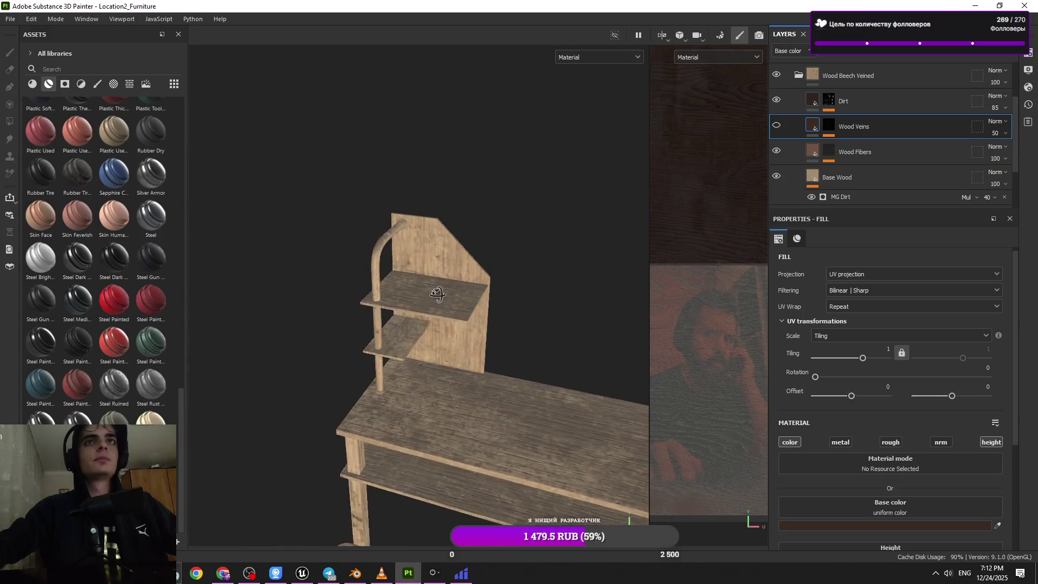
key(ctrl+s)
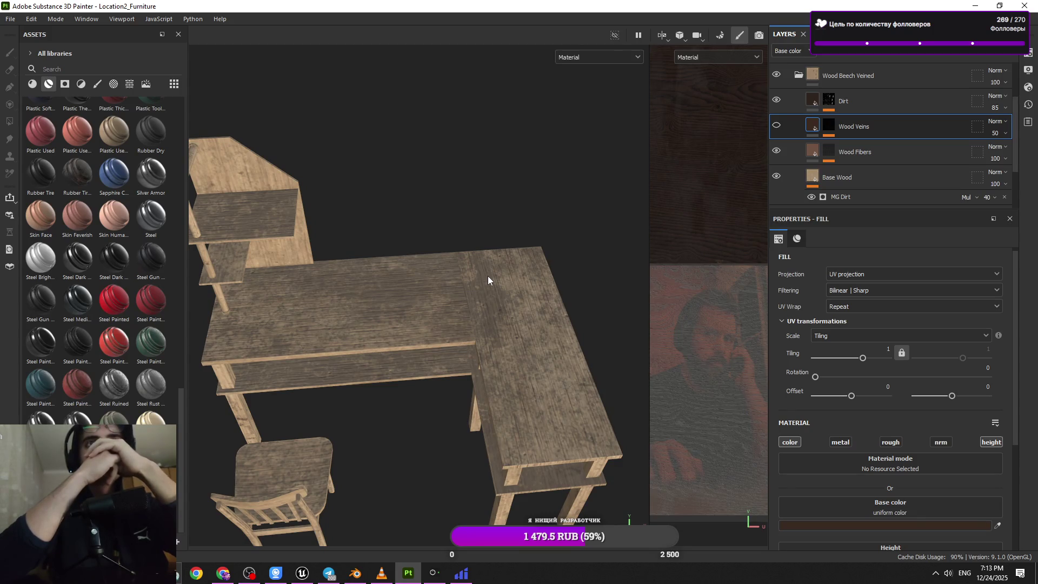
- Hide the Wood Veins layer and compare the desk's wood from a frontal angle
right_click(478, 287)
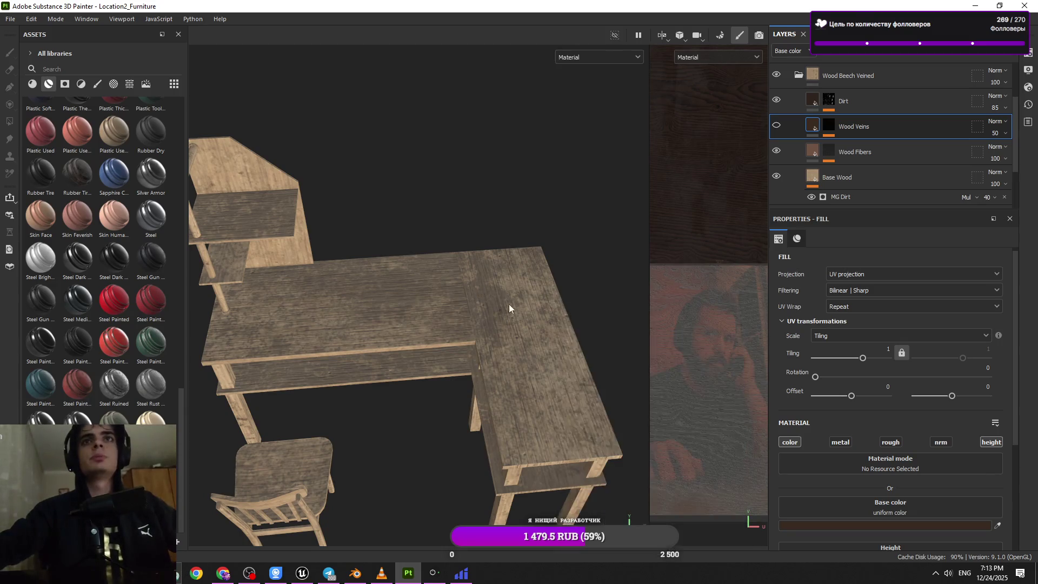
scroll(505, 305, down, 3)
scroll(487, 313, up, 5)
scroll(474, 321, down, 3)
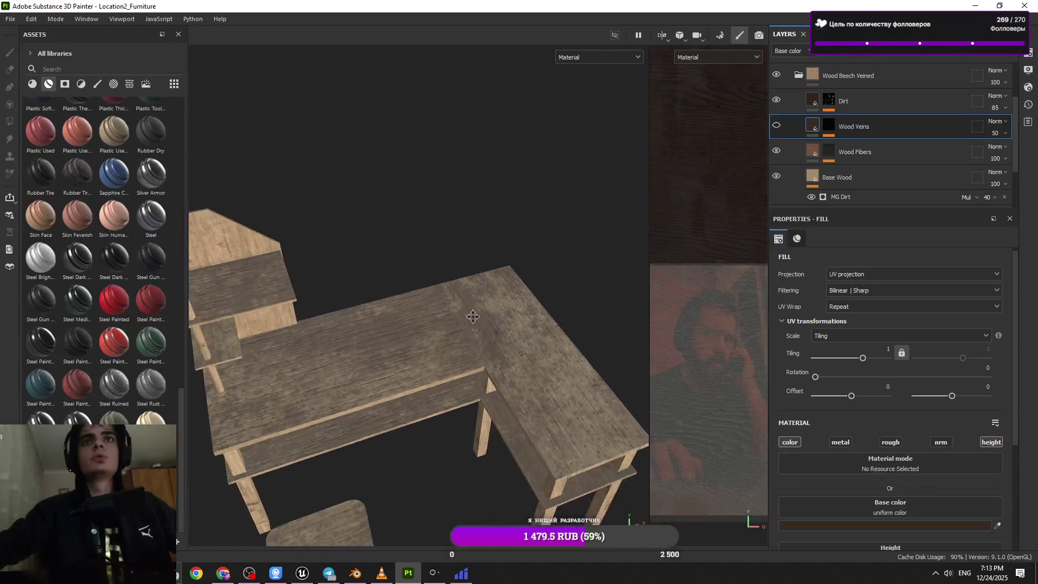
scroll(474, 321, down, 3)
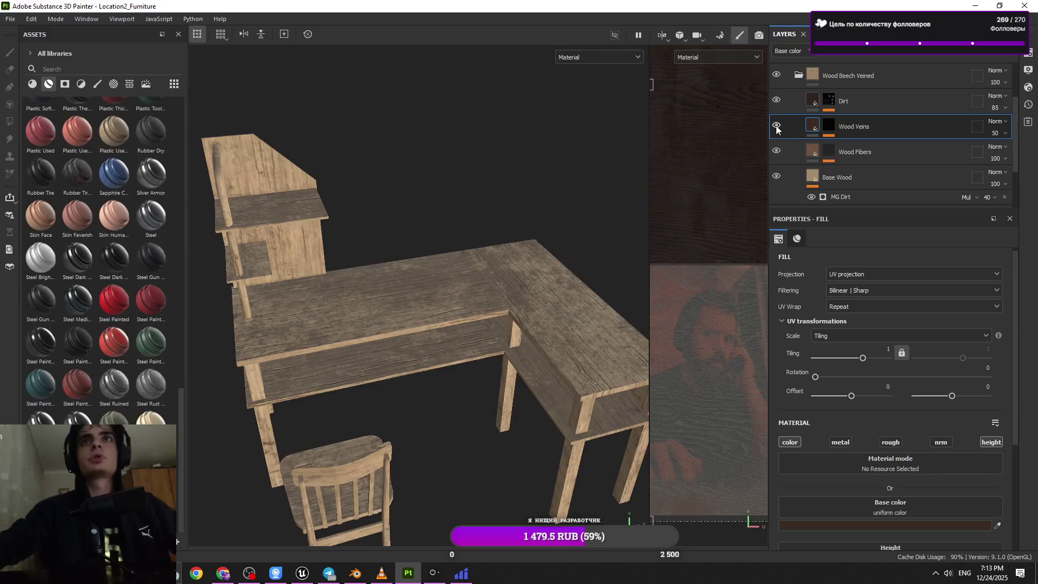
scroll(513, 348, up, 3)
mouse_move(513, 348)
alt+mouse_down()
mouse_move(518, 290)
mouse_move(505, 355)
mouse_move(553, 329)
mouse_move(480, 311)
mouse_move(528, 297)
mouse_move(504, 274)
alt+mouse_up()
scroll(480, 311, up, 5)
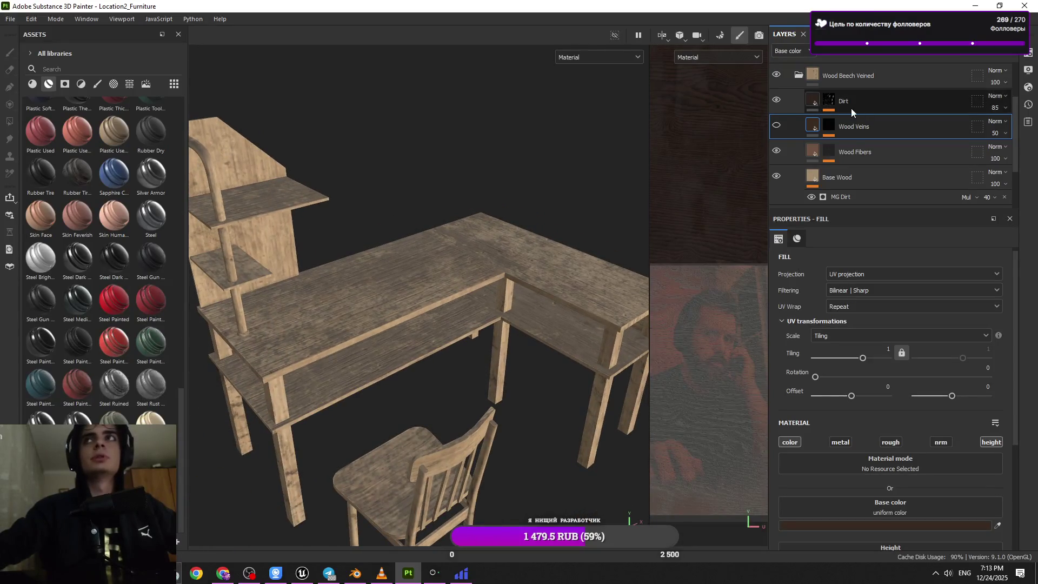
click(777, 126)
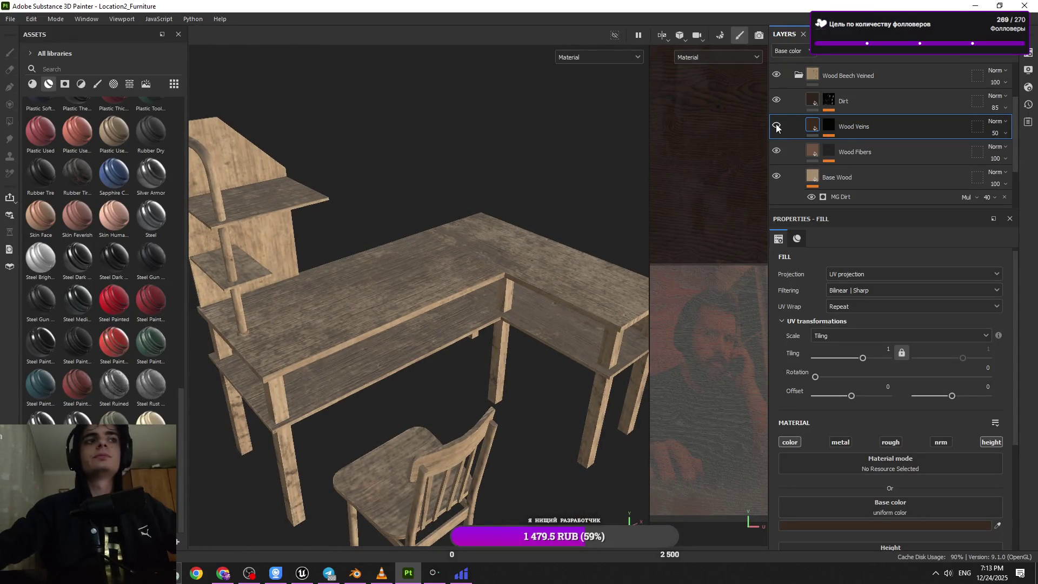
mouse_move(333, 328)
alt+mouse_down()
mouse_move(448, 312)
mouse_move(394, 324)
mouse_move(438, 307)
mouse_move(371, 302)
mouse_move(545, 308)
mouse_move(514, 413)
mouse_move(426, 438)
mouse_move(417, 234)
mouse_move(456, 277)
alt+mouse_up()
mouse_move(455, 278)
alt+right_down()
mouse_move(443, 377)
mouse_move(411, 324)
alt+right_up()
mouse_move(411, 325)
alt+mouse_down()
mouse_move(369, 322)
mouse_move(490, 316)
mouse_move(460, 303)
mouse_move(420, 338)
mouse_move(378, 247)
alt+mouse_up()
mouse_move(378, 247)
alt+right_down()
mouse_move(474, 480)
mouse_move(441, 452)
alt+right_up()
mouse_move(440, 452)
alt+mouse_down()
mouse_move(424, 275)
mouse_move(414, 327)
mouse_move(475, 307)
mouse_move(489, 351)
alt+mouse_up()
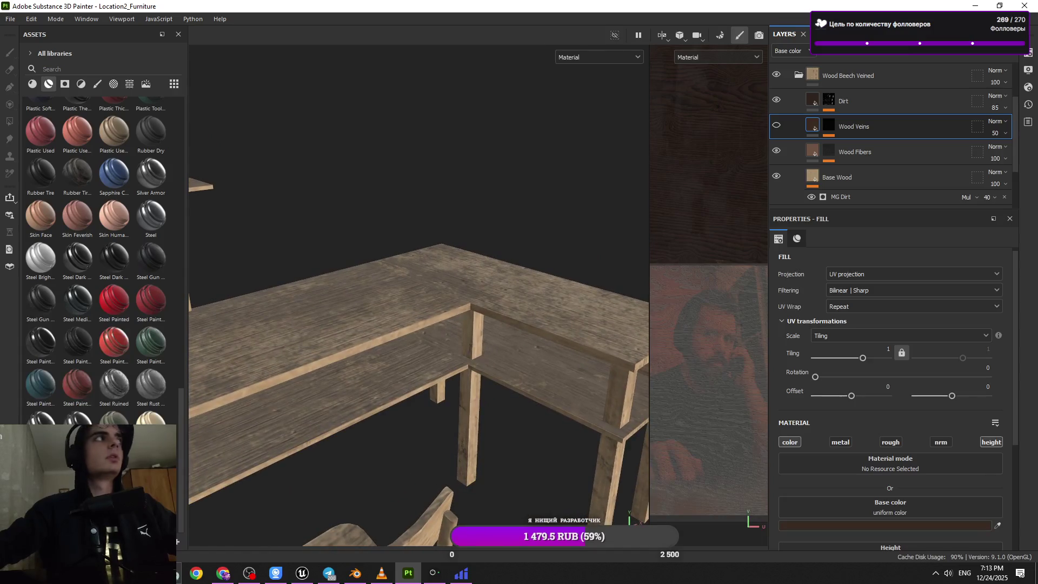
key(alt+Tab)
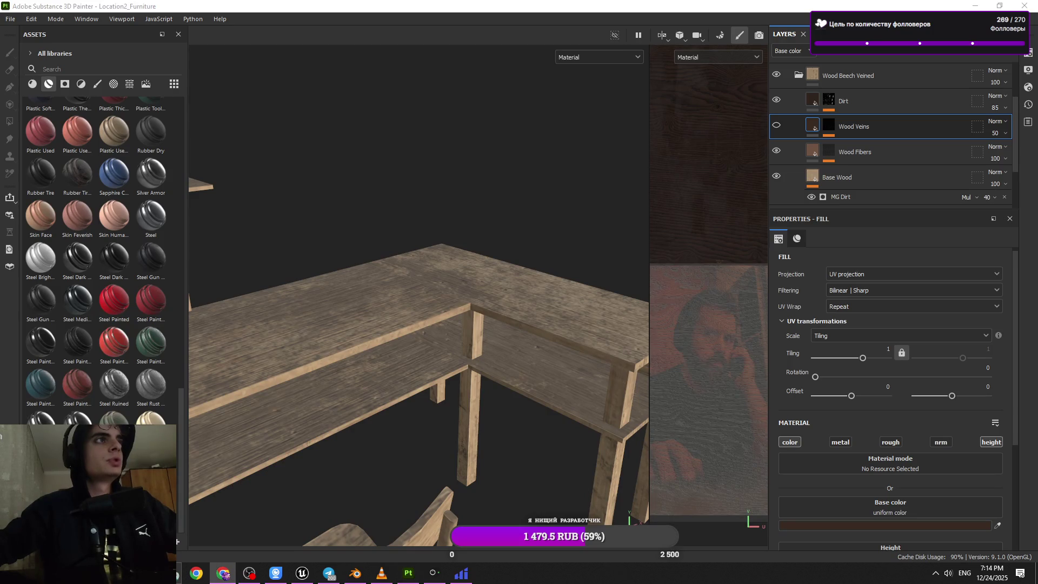
mouse_move(380, 354)
alt+mouse_down()
mouse_move(394, 382)
mouse_move(346, 271)
alt+mouse_up()
mouse_move(346, 271)
alt+right_down()
mouse_move(339, 254)
mouse_move(472, 320)
mouse_move(486, 389)
alt+right_up()
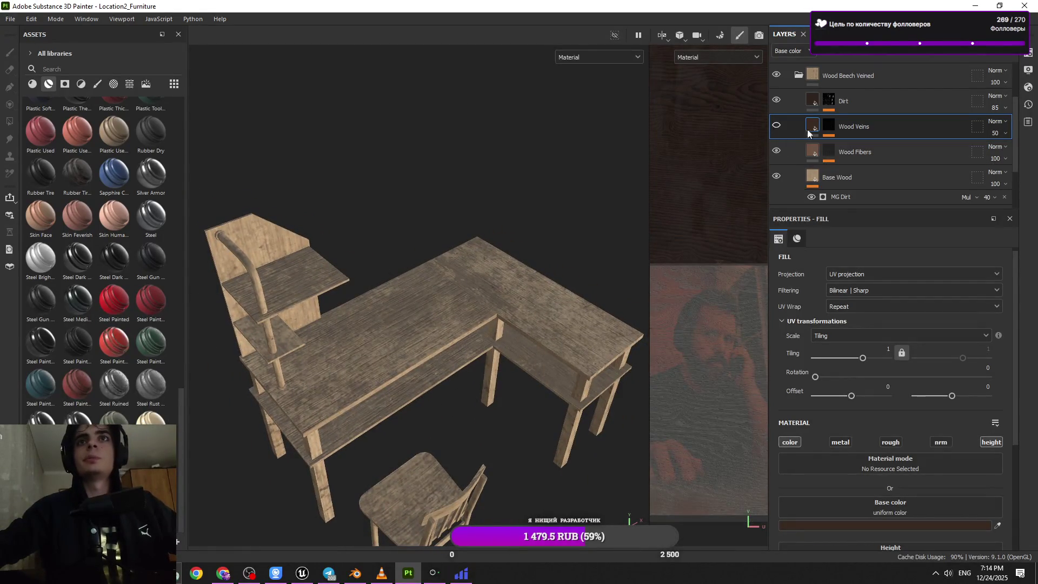
- Delete the Wood Veins layer and toggle Wood Fibers visibility to compare
key(Delete)
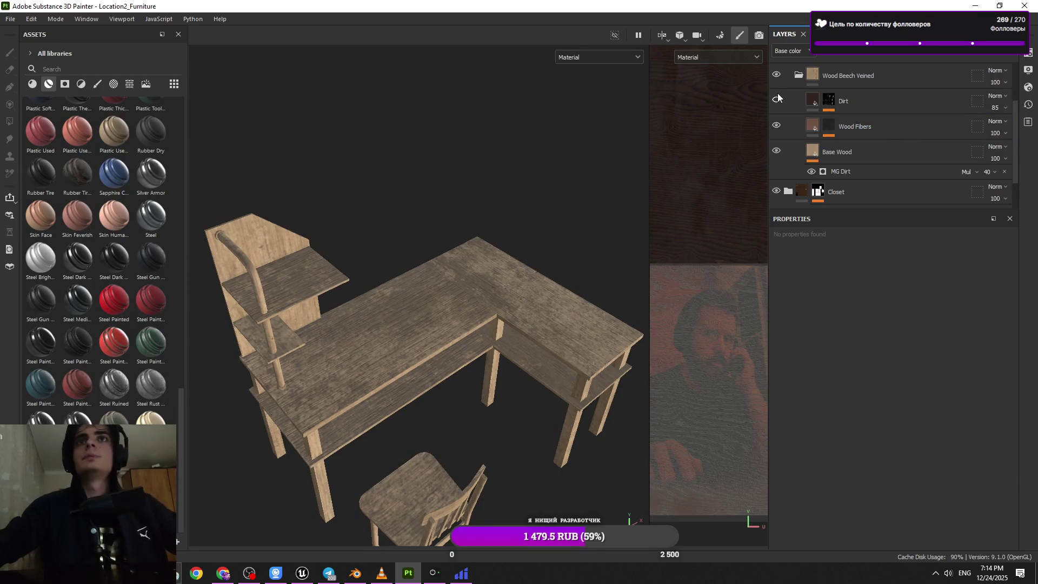
click(776, 125)
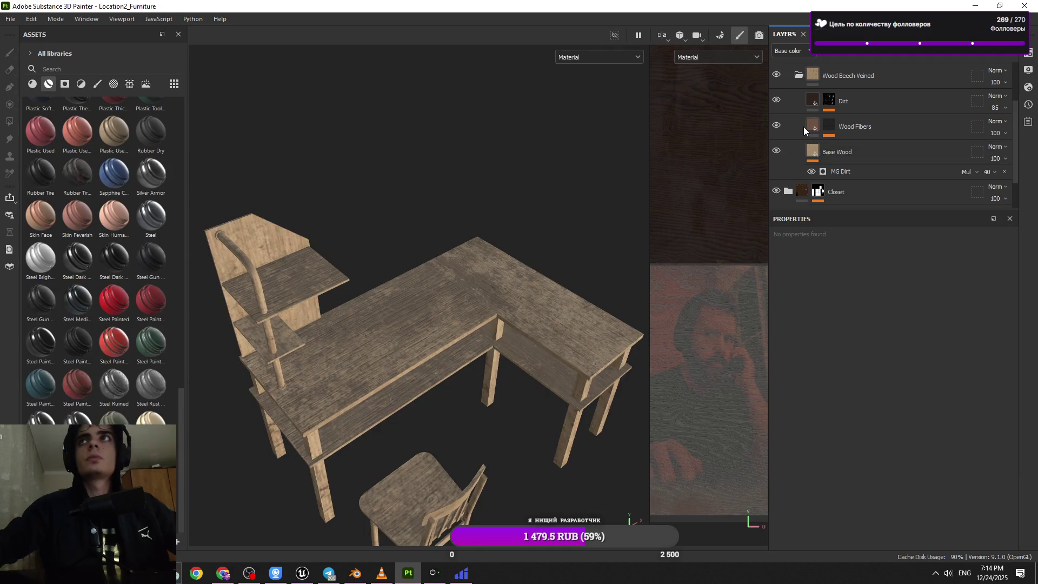
click(804, 127)
- Try Wood Fibers tiling and a -0.2251 height, reverting height to -0.0461
click(875, 294)
alt+drag(728, 353, 472, 363)
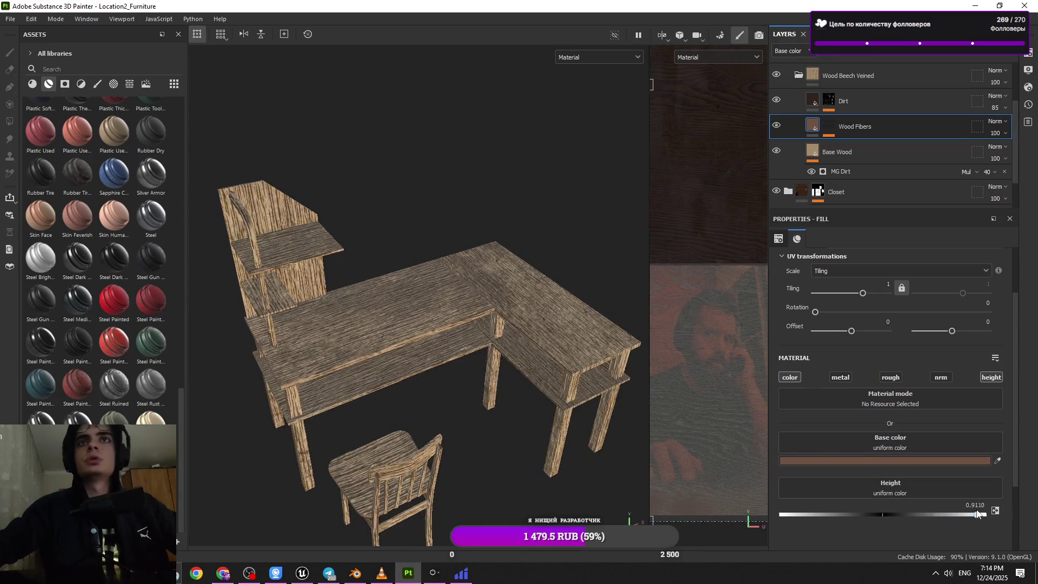
drag(879, 513, 852, 515)
key(ctrl+z)
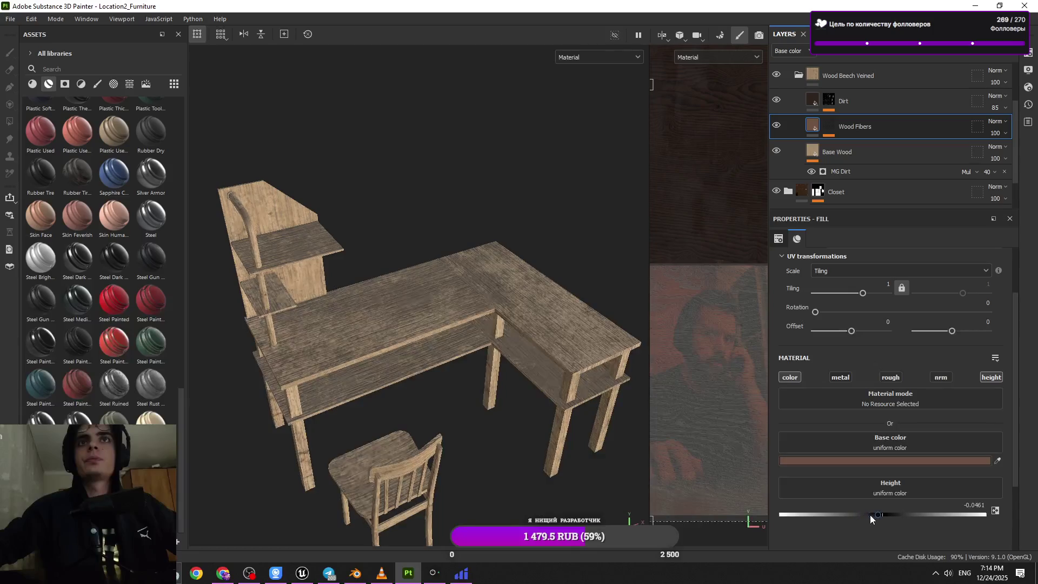
scroll(514, 396, up, 5)
mouse_move(602, 316)
alt+mouse_down()
mouse_move(644, 422)
mouse_move(609, 420)
mouse_move(549, 371)
mouse_move(540, 397)
mouse_move(449, 382)
mouse_move(465, 368)
alt+mouse_up()
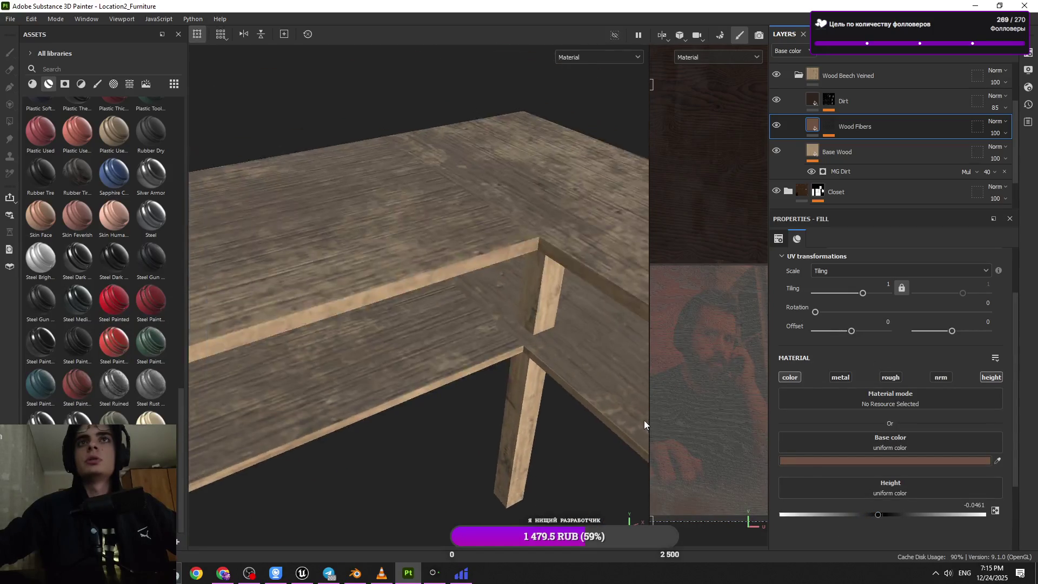
scroll(865, 130, up, 3)
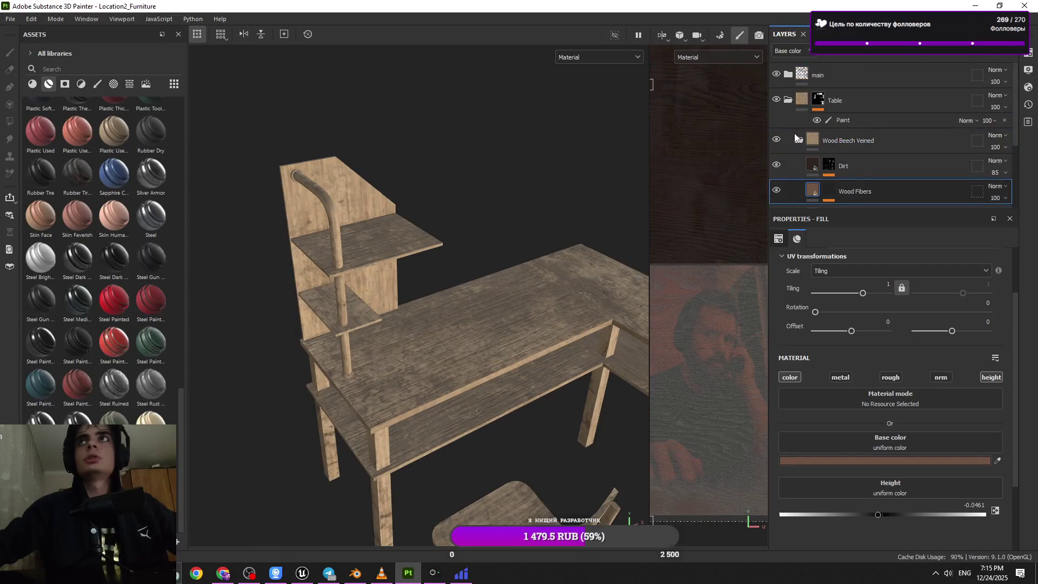
- Collapse the layer stack and select the Wood Beech Veined layer in the Table group
click(787, 90)
click(790, 74)
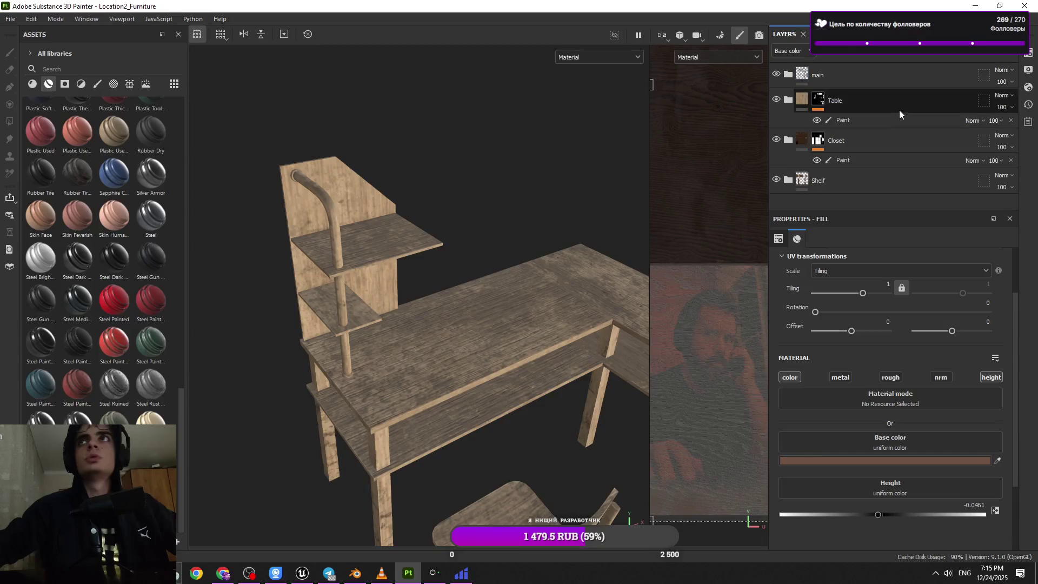
click(894, 109)
click(869, 138)
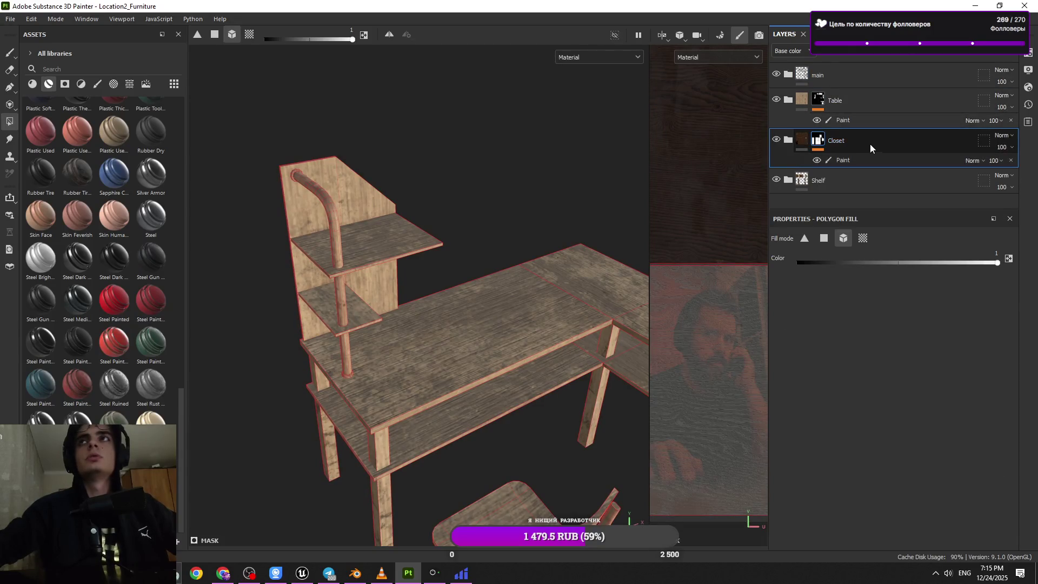
click(787, 92)
click(787, 100)
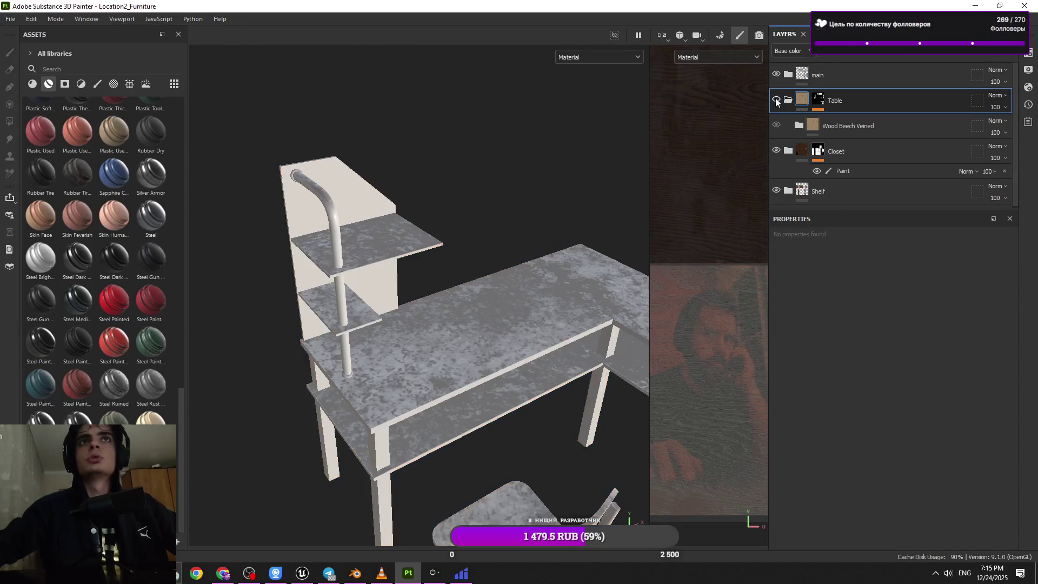
click(849, 121)
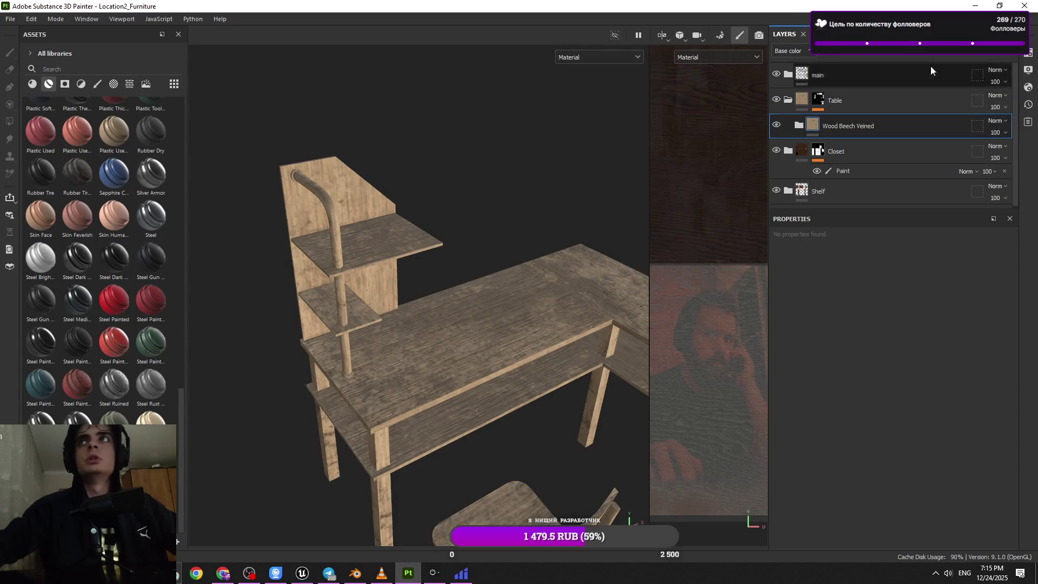
- Give Wood Beech Veined a white mask with a Paint effect set to polygon fill
click(934, 55)
click(930, 64)
click(920, 55)
click(927, 71)
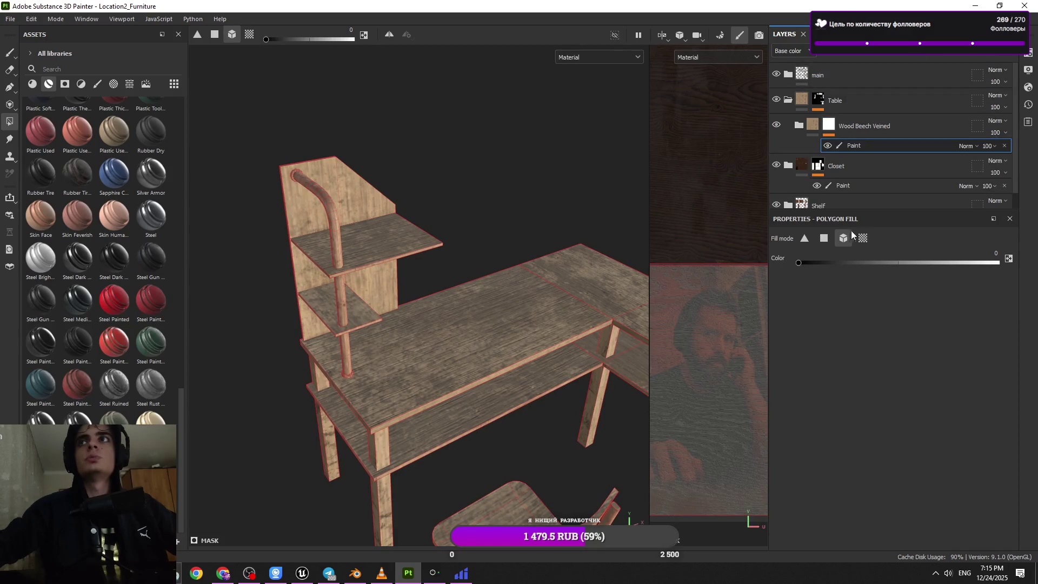
- Mask the wood off the upper, middle and bottom pipe segments of the shelf
click(335, 265)
click(336, 293)
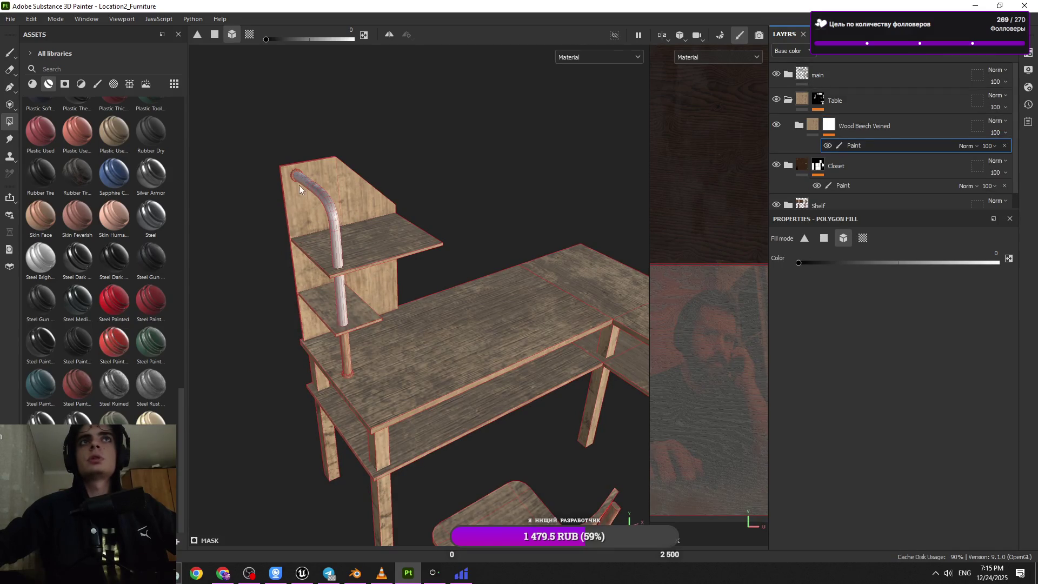
click(350, 375)
mouse_move(349, 375)
alt+mouse_down()
mouse_move(399, 262)
mouse_move(211, 139)
alt+mouse_up()
key(1)
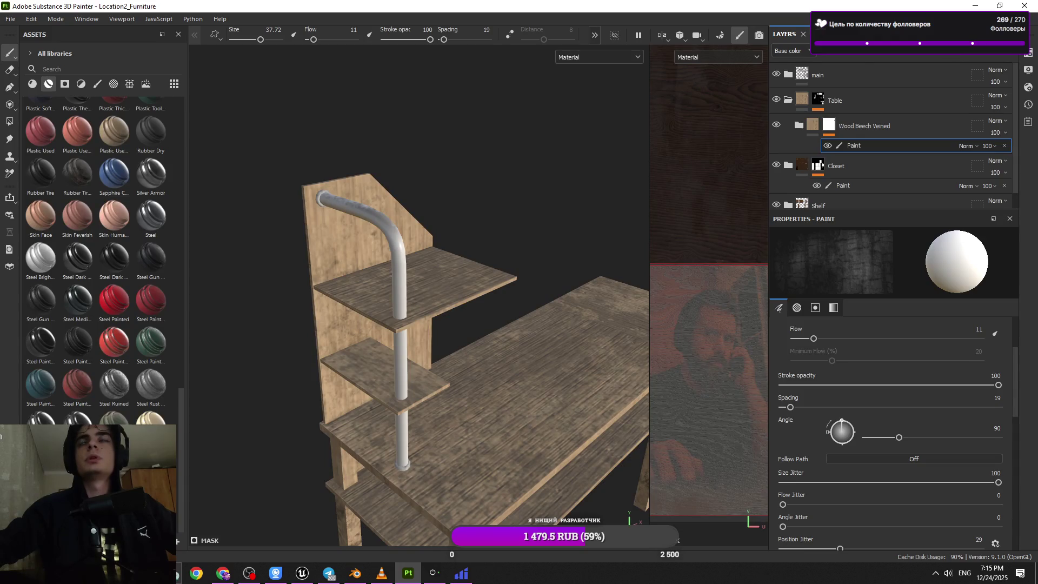
click(960, 56)
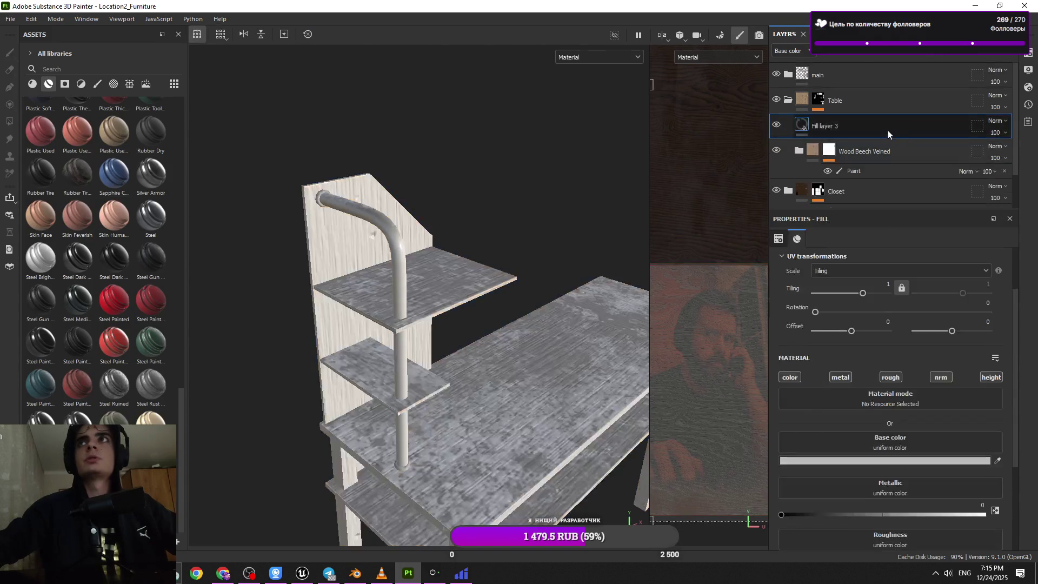
- Give Fill layer 3 a black mask with a Paint effect, ready for polygon fill
click(942, 56)
click(942, 72)
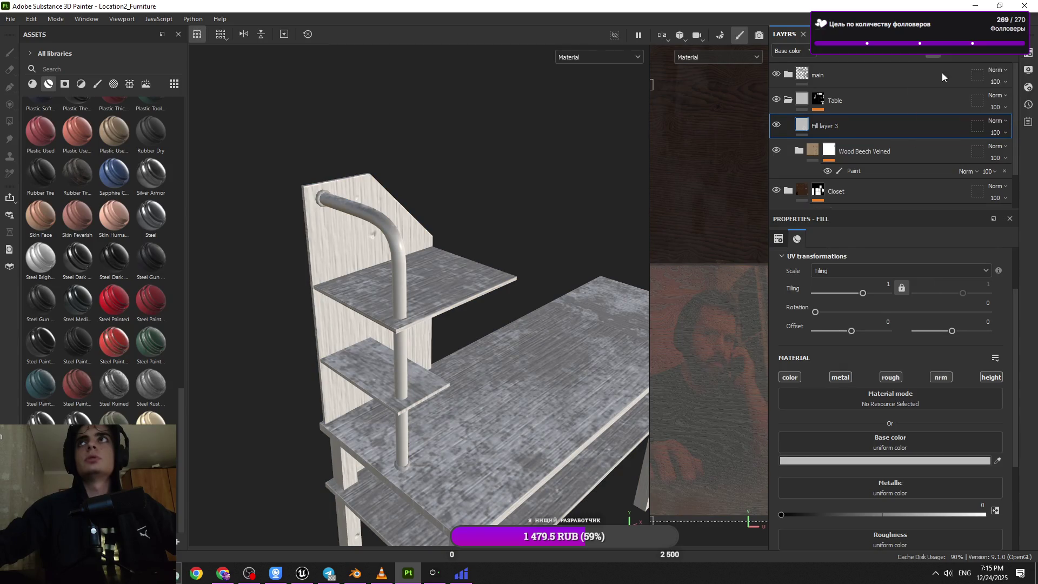
click(922, 56)
click(919, 78)
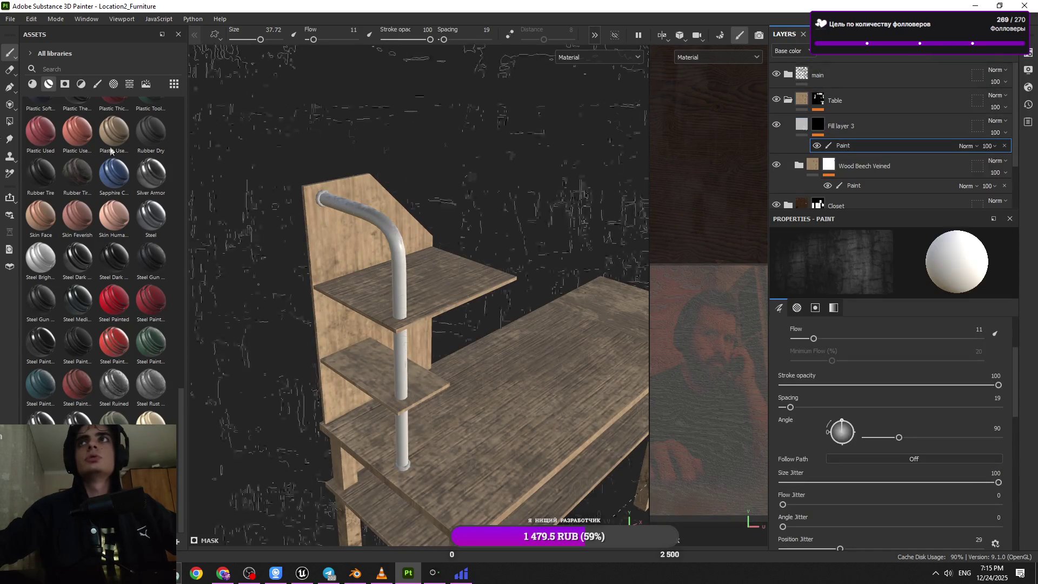
key(4)
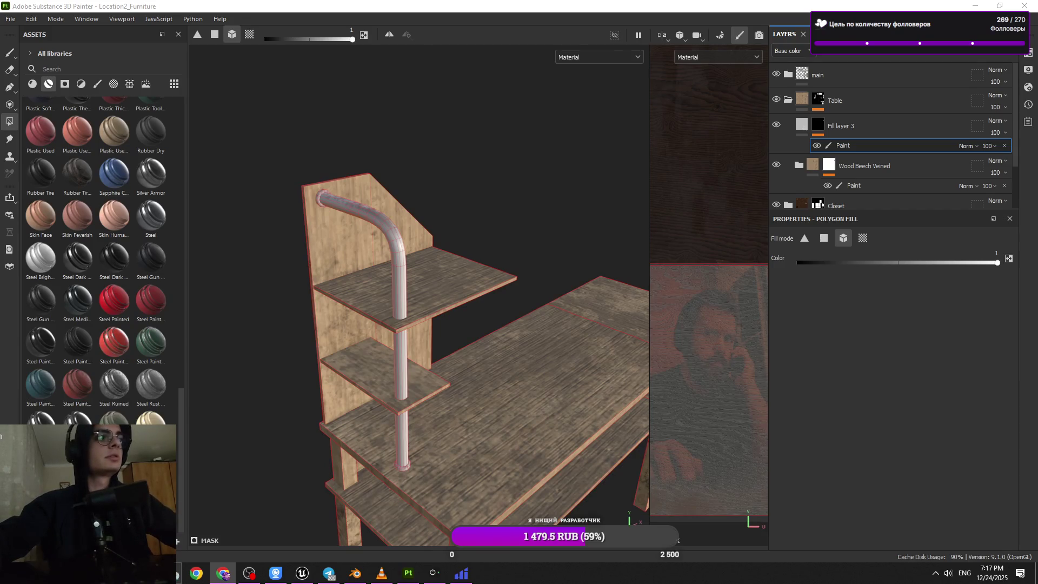
- Delete the Paint effect under Fill layer 3
mouse_move(650, 386)
mouse_down()
mouse_move(730, 399)
mouse_move(695, 417)
mouse_up()
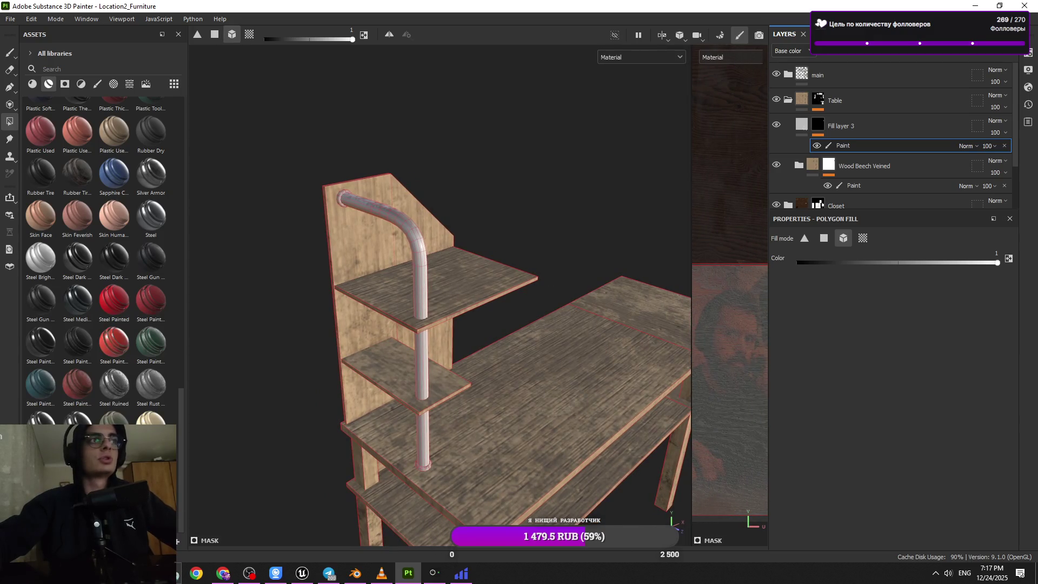
key(alt+Tab)
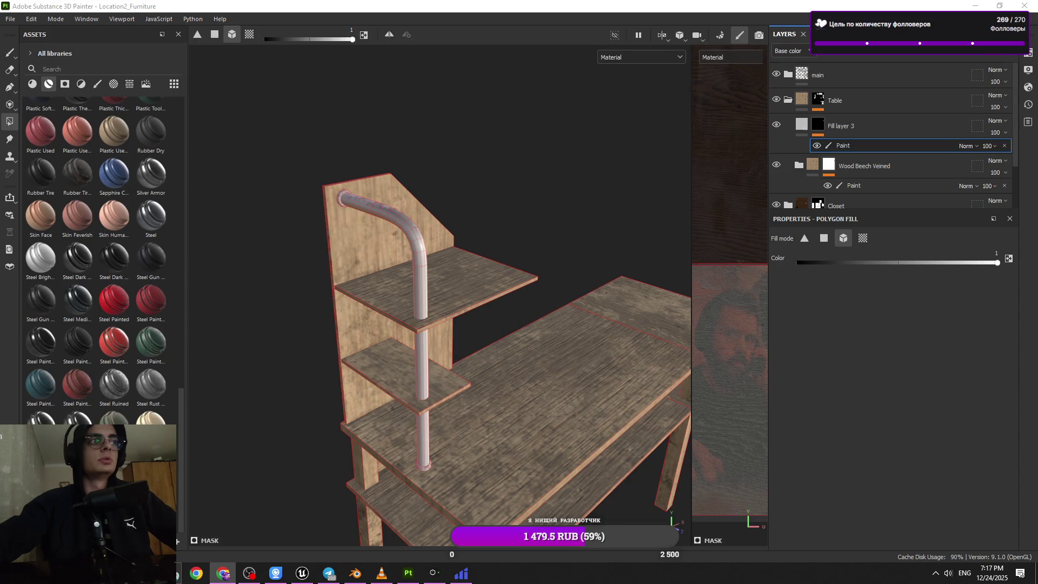
mouse_move(551, 398)
alt+mouse_down()
mouse_move(505, 294)
mouse_move(867, 150)
alt+mouse_up()
key(Delete)
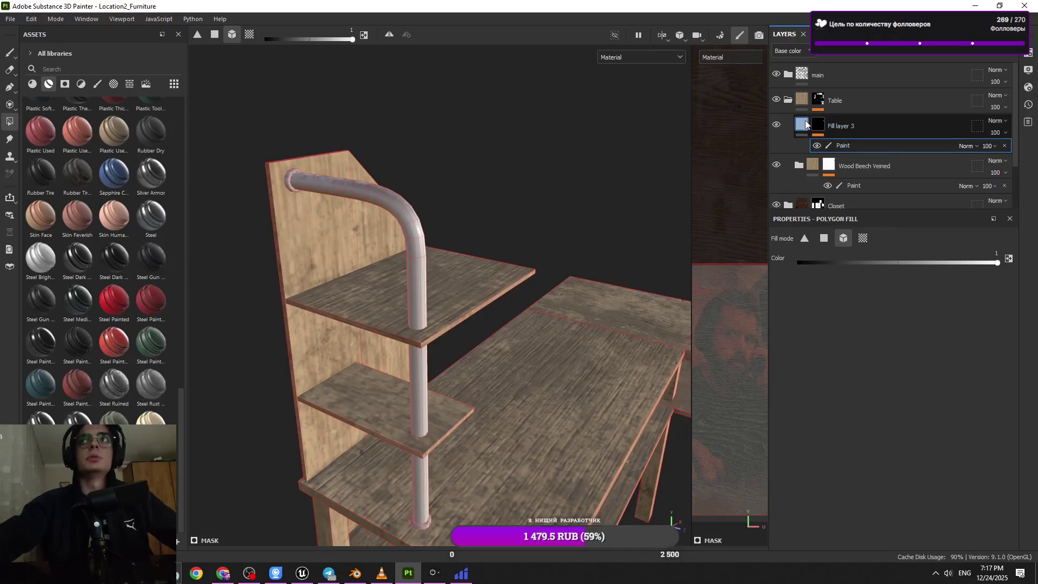
- Browse the Assets panel, briefly switching to the streaming software and back
scroll(115, 363, up, 10)
scroll(115, 362, up, 3)
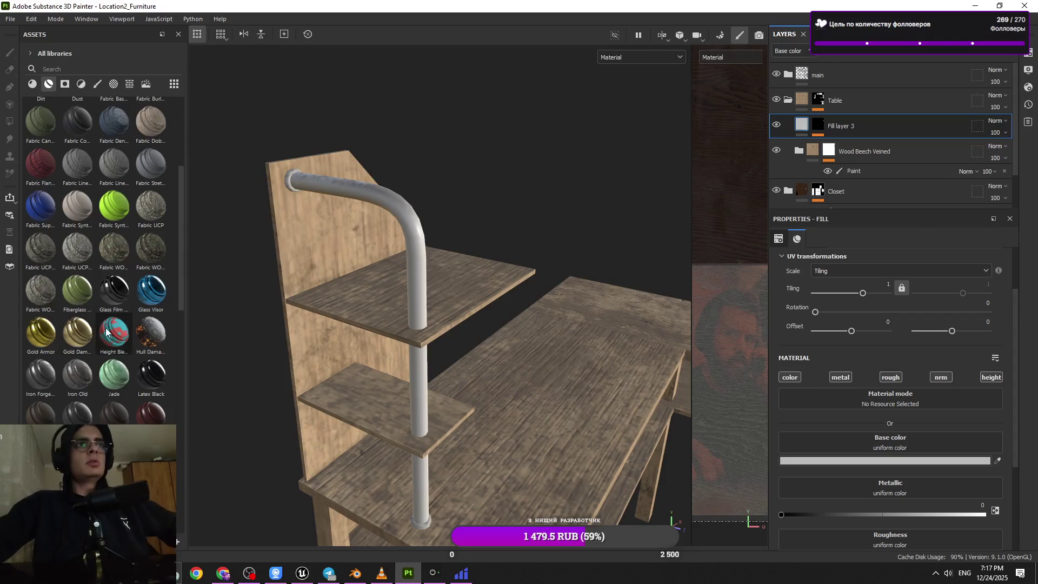
scroll(105, 328, down, 15)
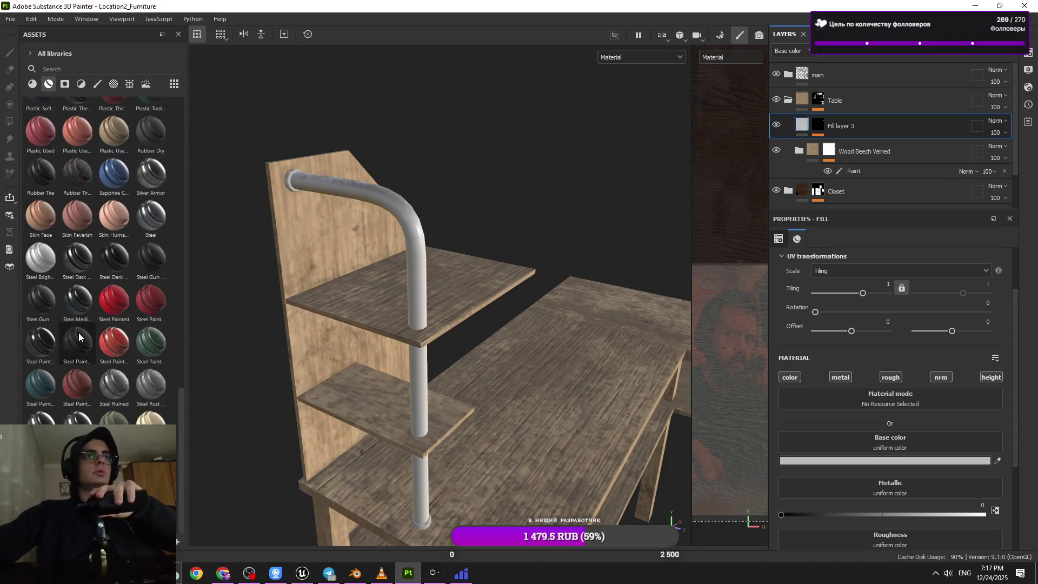
scroll(79, 333, up, 5)
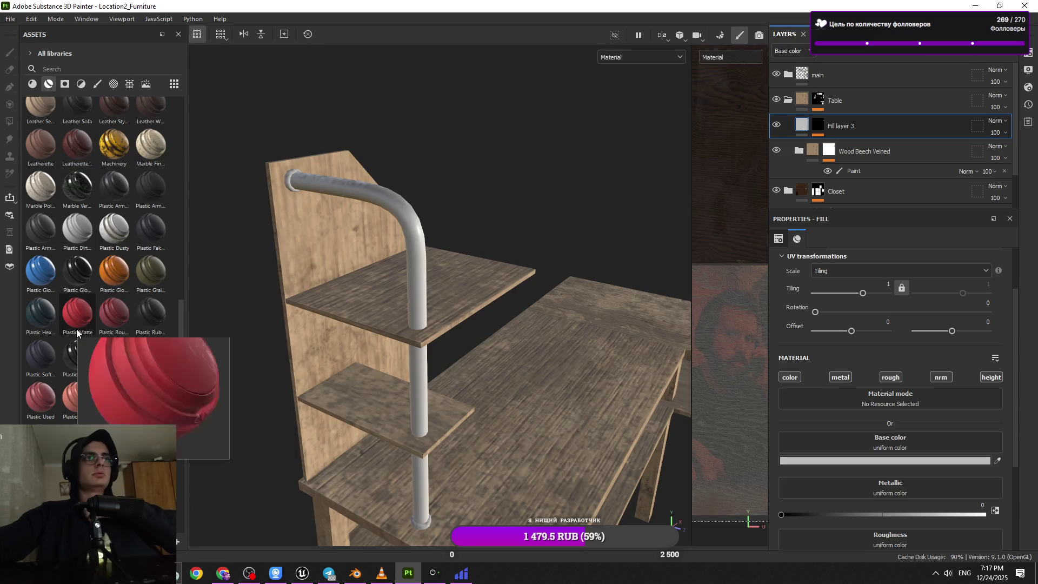
scroll(76, 335, up, 3)
mouse_move(76, 354)
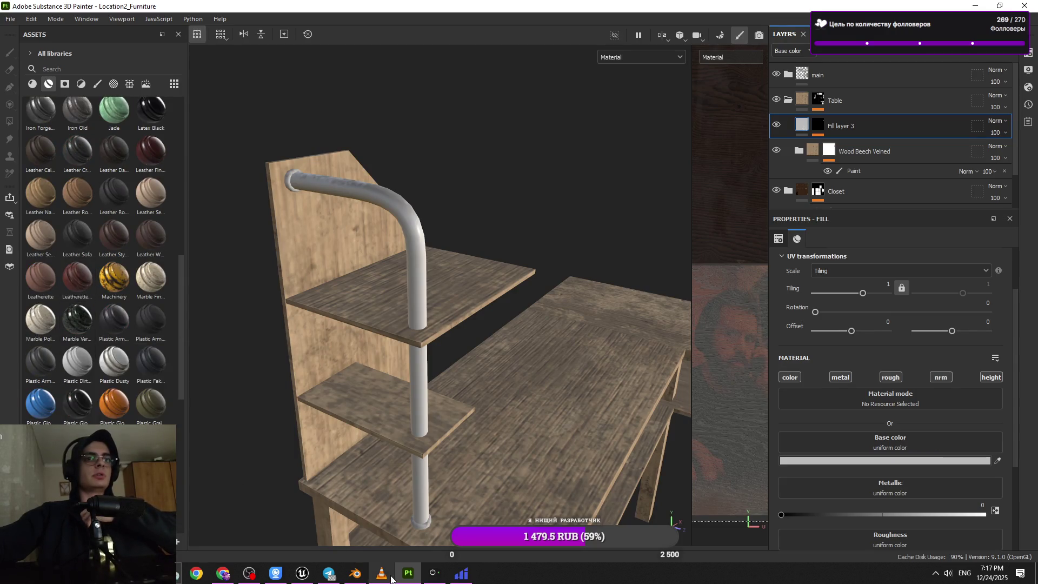
click(240, 577)
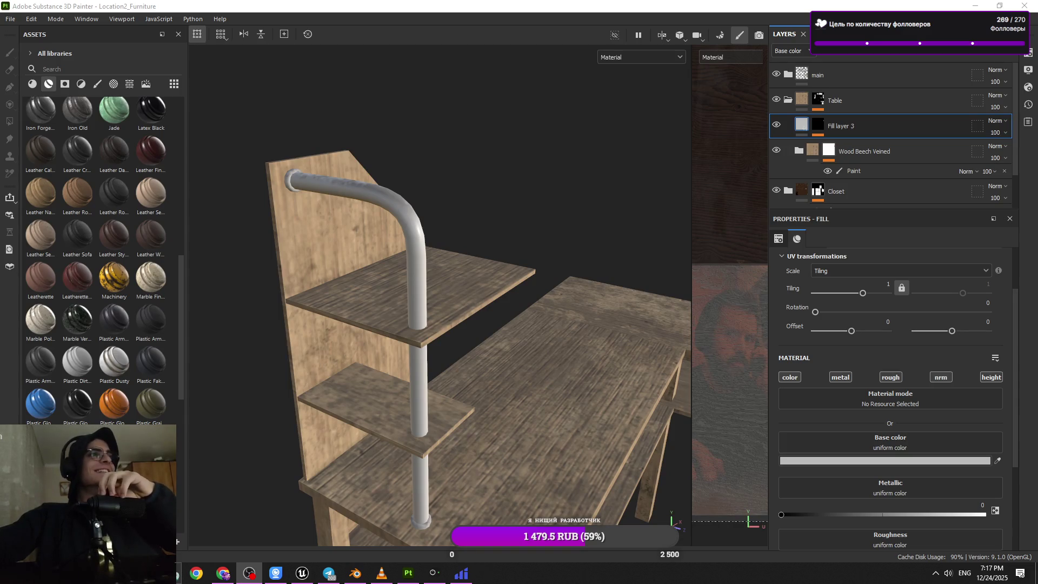
key(alt+Tab)
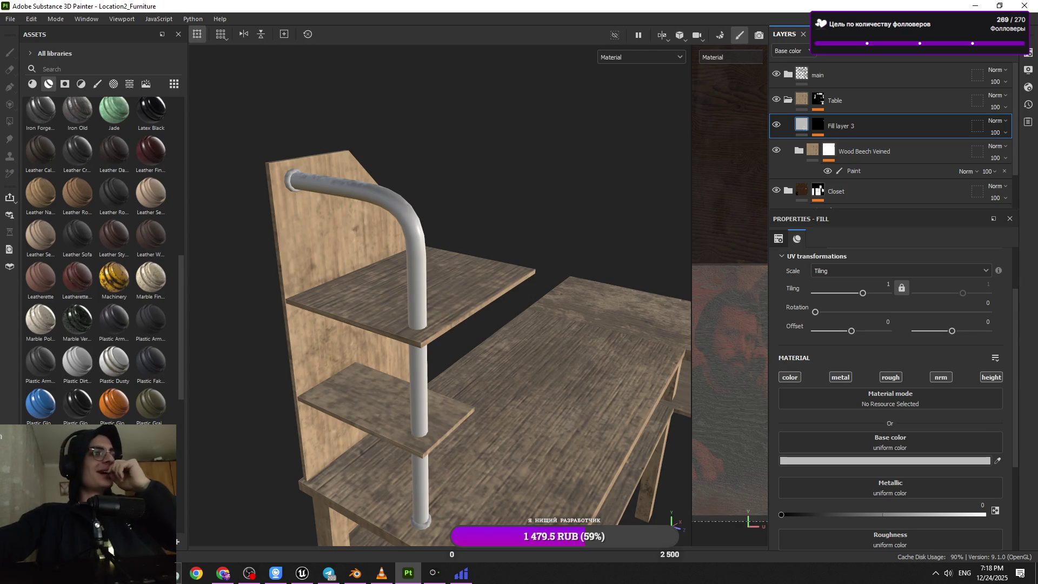
- Drag the Metal Brushed material onto Fill layer 3 so the pipe turns brushed metal
alt+drag(454, 368, 420, 364)
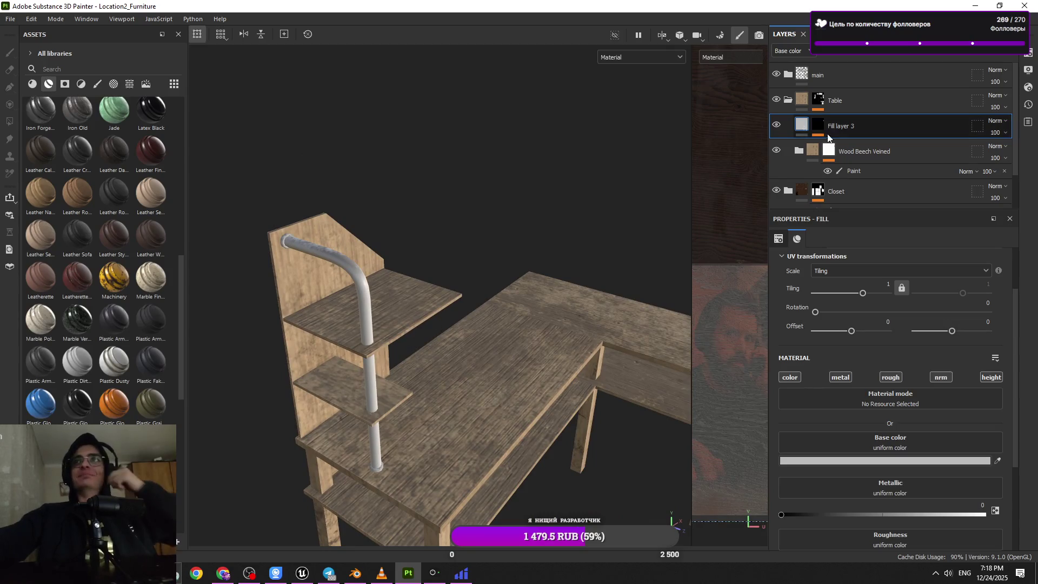
mouse_move(837, 153)
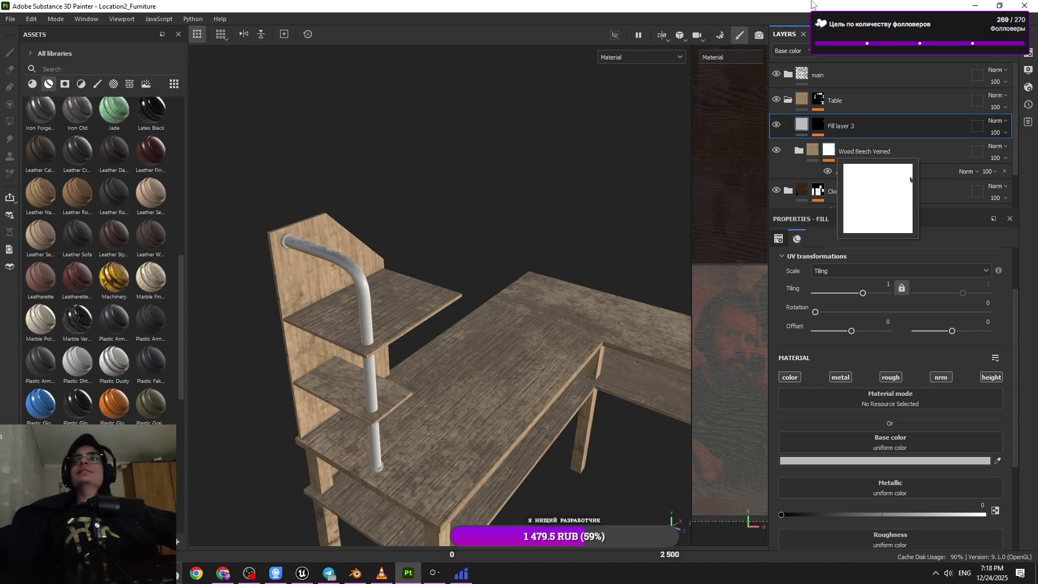
scroll(848, 317, down, 1)
scroll(95, 345, up, 10)
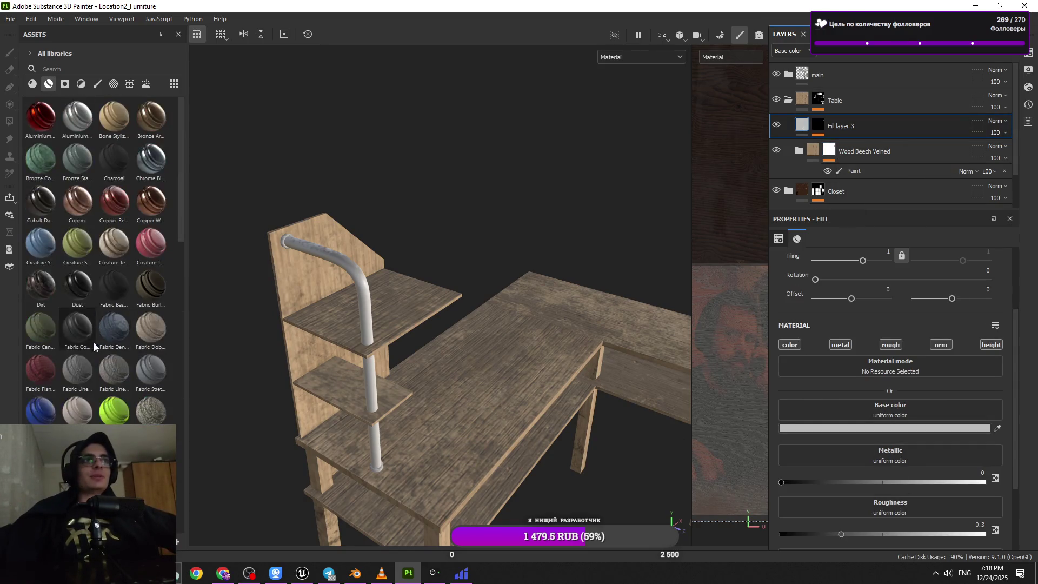
scroll(95, 344, down, 3)
scroll(61, 314, down, 10)
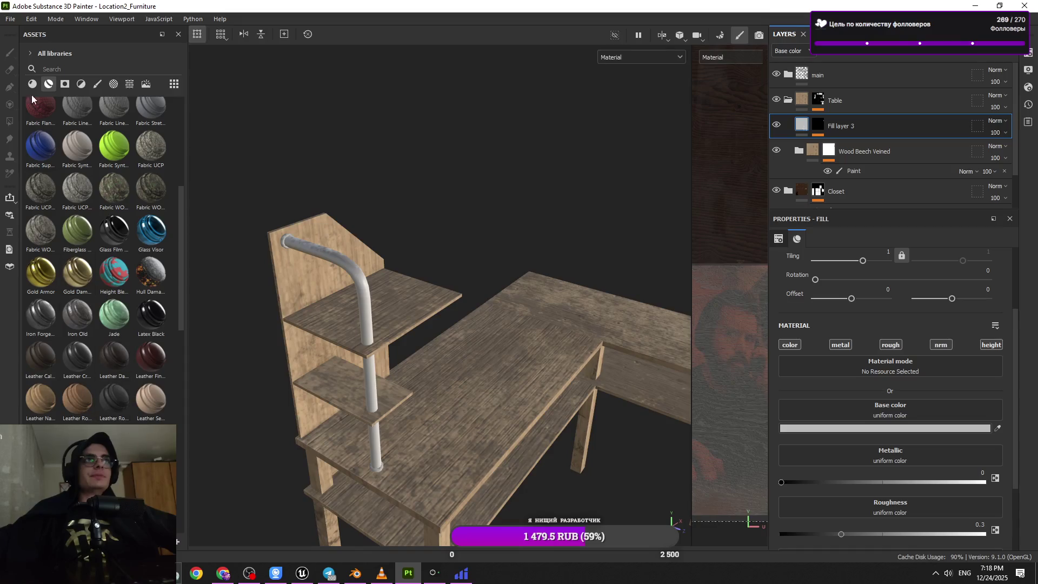
scroll(61, 314, up, 6)
click(76, 233)
mouse_move(477, 388)
alt+mouse_down()
mouse_move(418, 337)
mouse_move(513, 302)
mouse_move(376, 346)
mouse_move(381, 417)
mouse_move(357, 411)
alt+mouse_up()
click(897, 493)
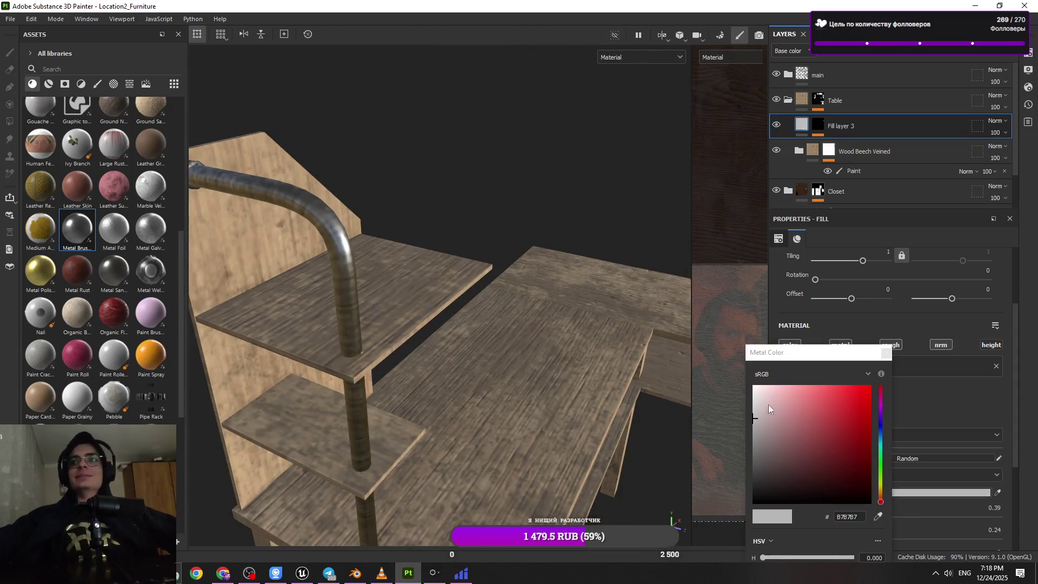
- Set Metal Brushed to the Aluminium metal type, tweak UV tiling, and review desk, shelf and chair
click(886, 353)
scroll(858, 439, down, 2)
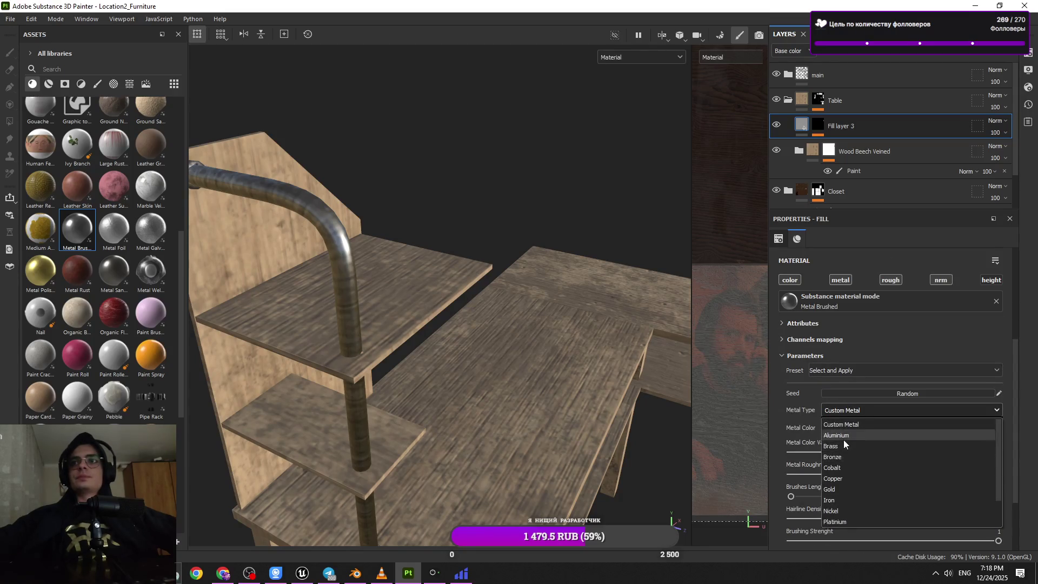
click(843, 439)
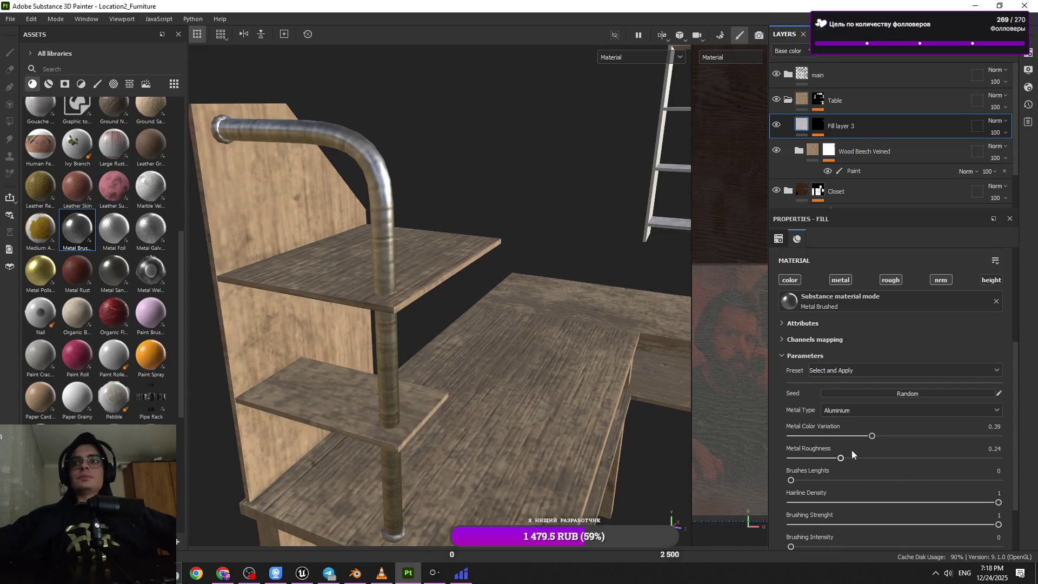
scroll(885, 373, up, 3)
click(880, 327)
scroll(875, 448, down, 3)
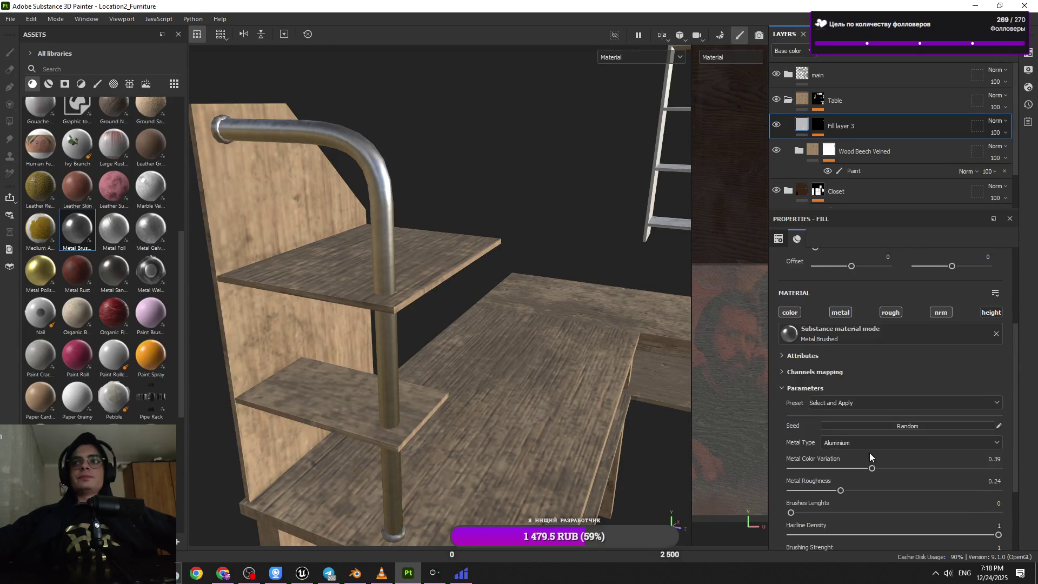
mouse_move(568, 411)
alt+mouse_down()
mouse_move(504, 383)
mouse_move(247, 352)
mouse_move(390, 374)
mouse_move(475, 310)
mouse_move(371, 313)
mouse_move(465, 295)
mouse_move(496, 242)
mouse_move(592, 291)
alt+mouse_up()
mouse_move(555, 405)
alt+mouse_down()
mouse_move(579, 320)
mouse_move(507, 343)
mouse_move(472, 306)
alt+mouse_up()
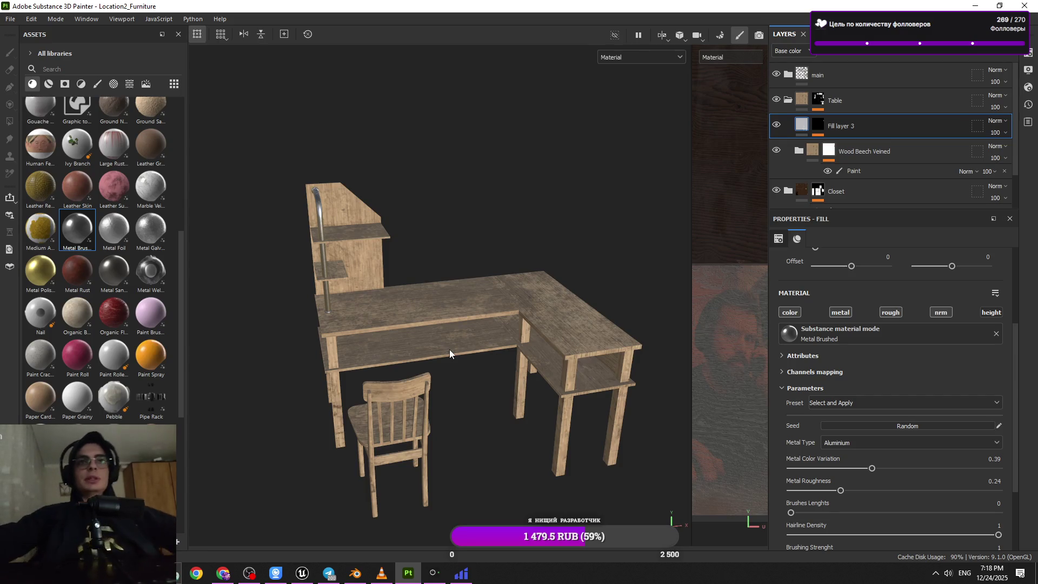
scroll(450, 349, up, 3)
mouse_move(449, 349)
alt+mouse_down()
mouse_move(540, 342)
mouse_move(516, 330)
alt+mouse_up()
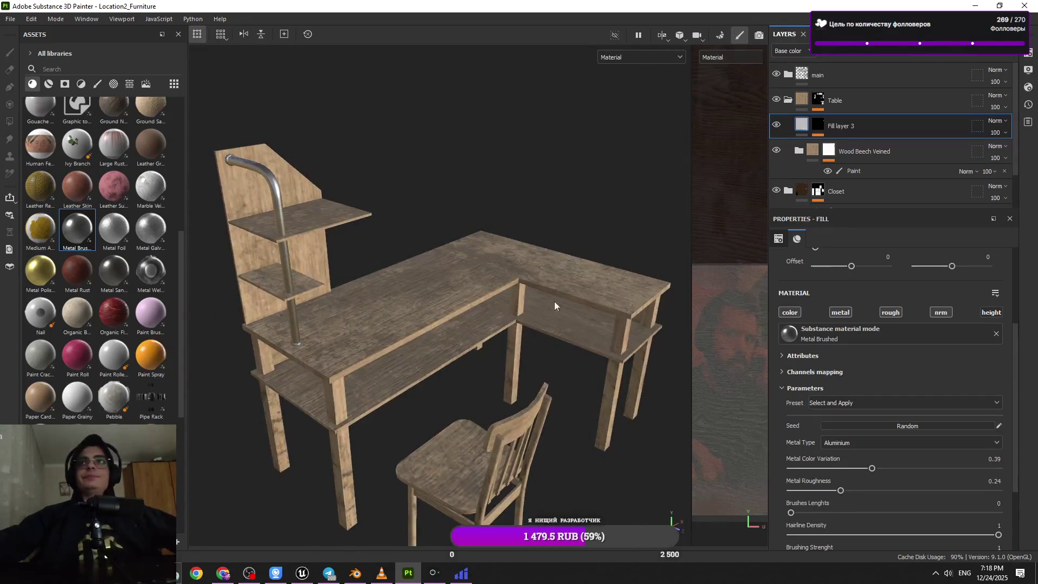
click(788, 101)
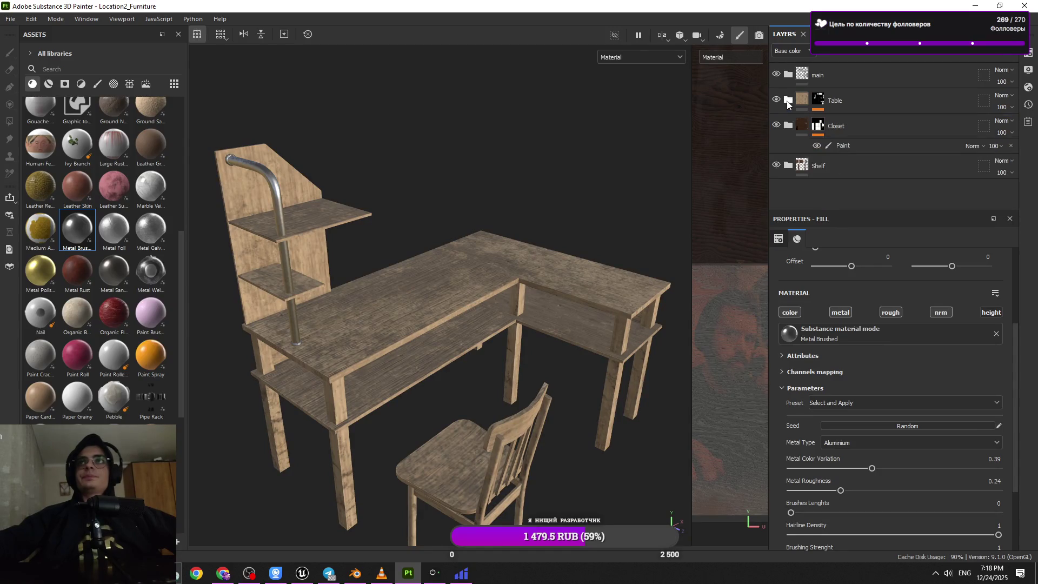
alt+drag(497, 326, 489, 343)
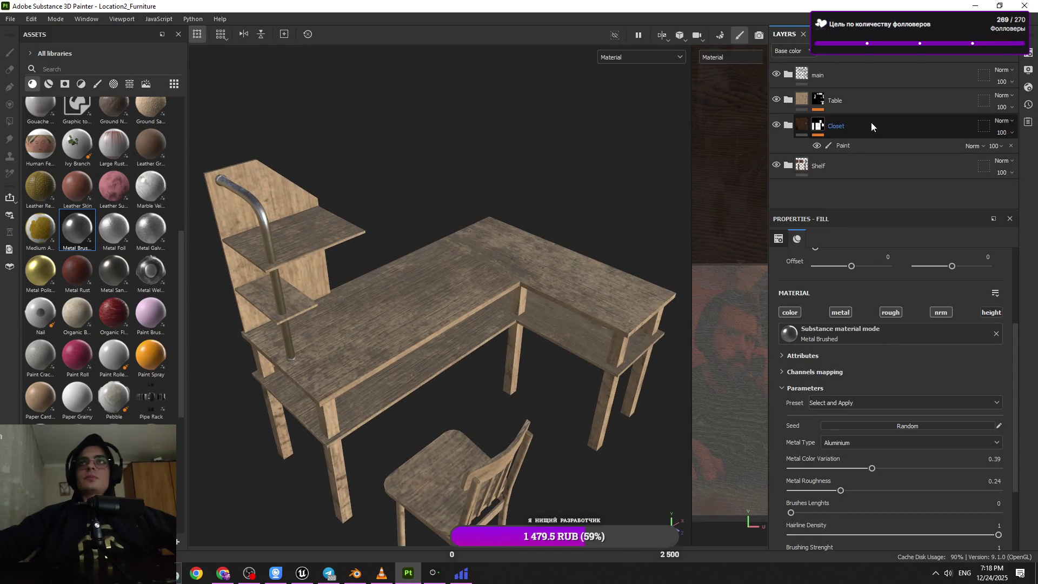
scroll(536, 278, down, 5)
mouse_move(537, 278)
alt+mouse_down()
mouse_move(592, 300)
mouse_move(596, 266)
mouse_move(519, 292)
mouse_move(462, 353)
alt+mouse_up()
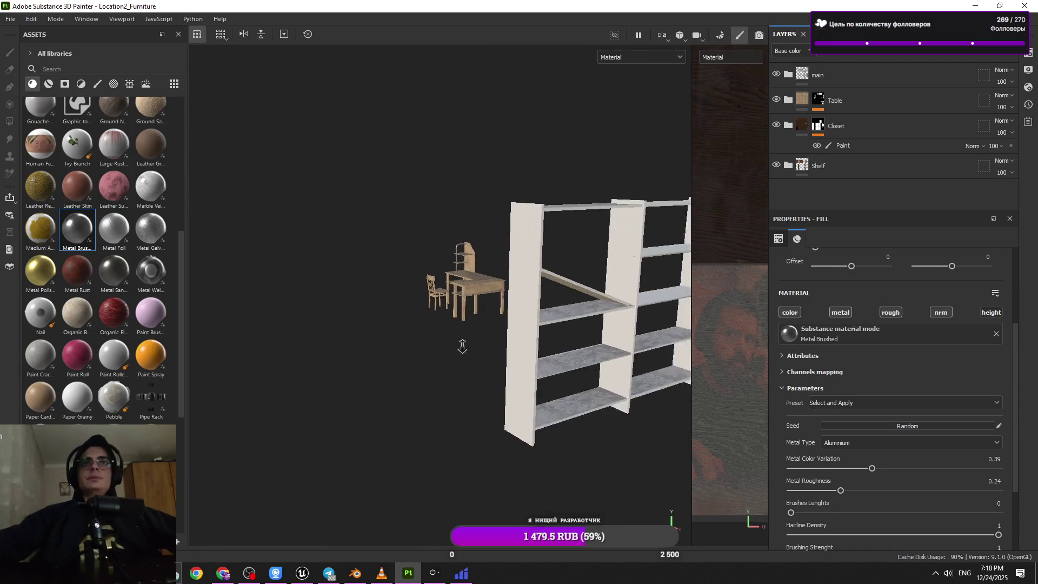
alt+right_drag(463, 353, 399, 296)
mouse_move(399, 297)
alt+mouse_down()
mouse_move(382, 238)
mouse_move(456, 238)
alt+mouse_up()
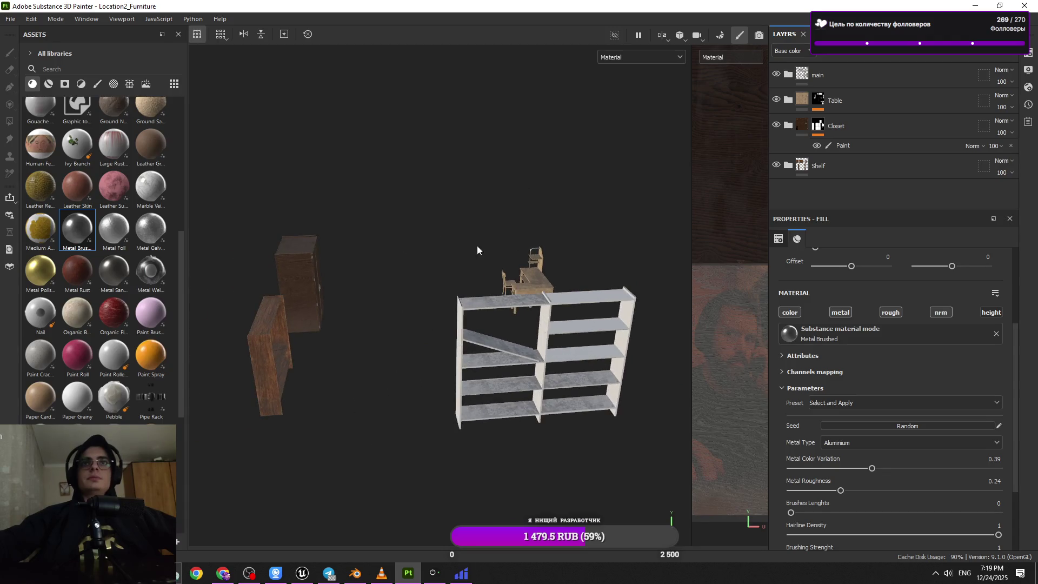
mouse_move(473, 248)
alt+right_down()
mouse_move(456, 260)
mouse_move(525, 364)
mouse_move(512, 502)
alt+right_up()
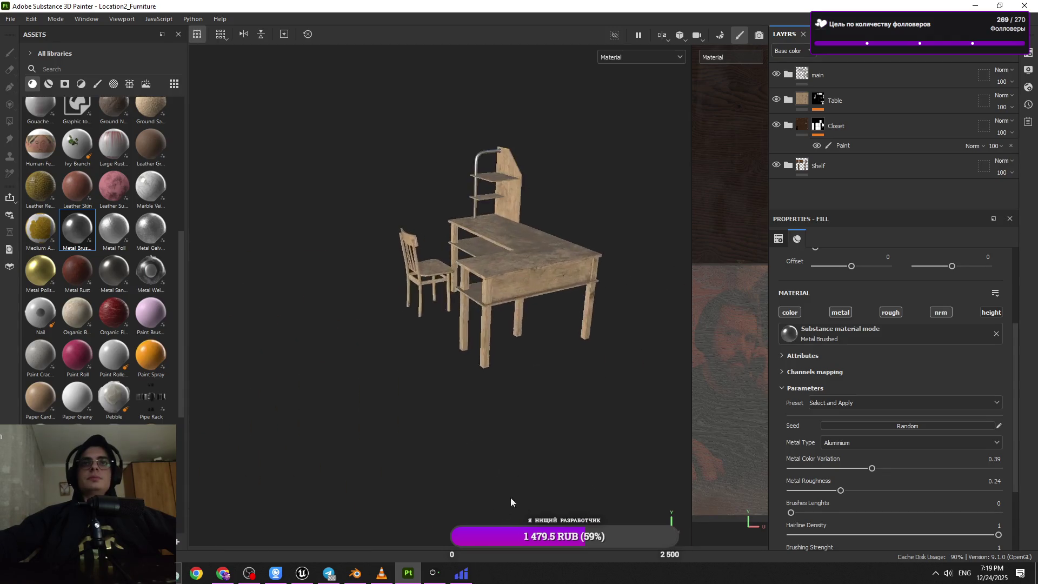
alt+drag(511, 502, 472, 225)
mouse_move(472, 225)
alt+right_down()
mouse_move(494, 330)
mouse_move(434, 382)
alt+right_up()
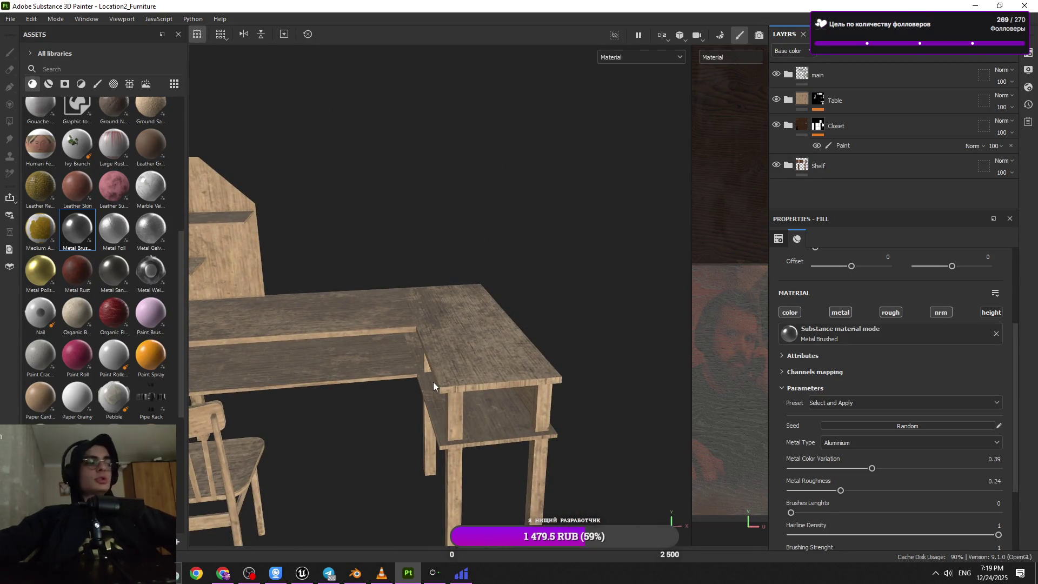
mouse_move(426, 380)
alt+mouse_down()
mouse_move(541, 365)
mouse_move(535, 371)
alt+mouse_up()
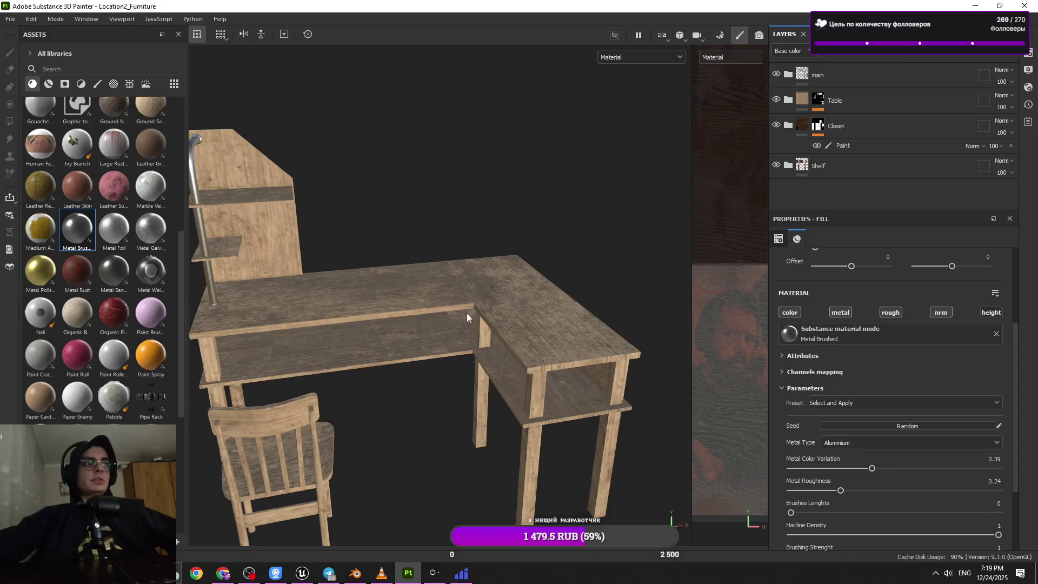
mouse_move(466, 304)
alt+right_down()
mouse_move(493, 347)
mouse_move(521, 324)
mouse_move(476, 333)
mouse_move(478, 361)
alt+right_up()
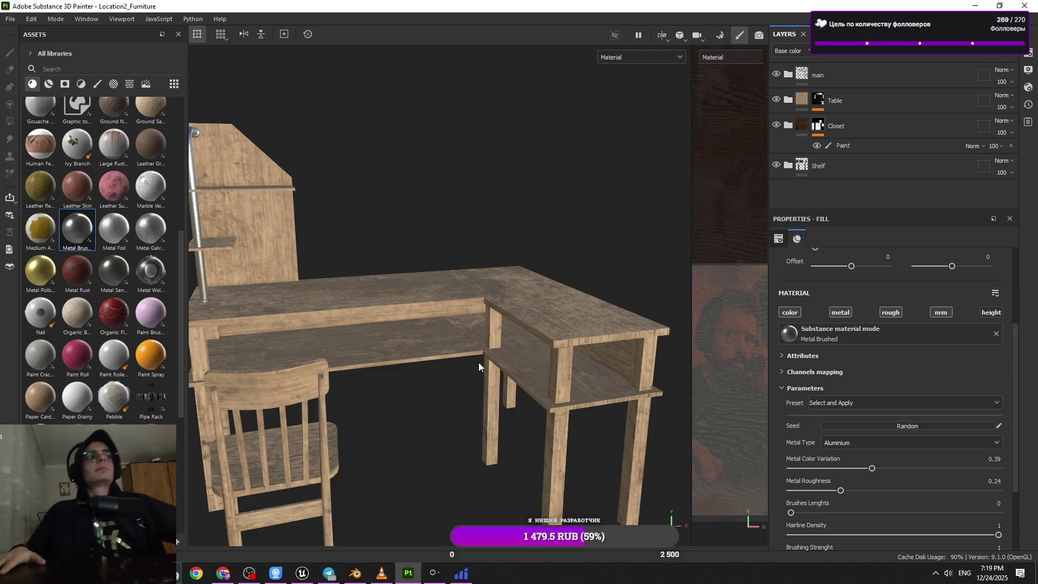
- Expand Table and Wood Beech Veined and select the Base Wood layer
click(788, 99)
click(799, 151)
scroll(808, 150, down, 3)
click(815, 148)
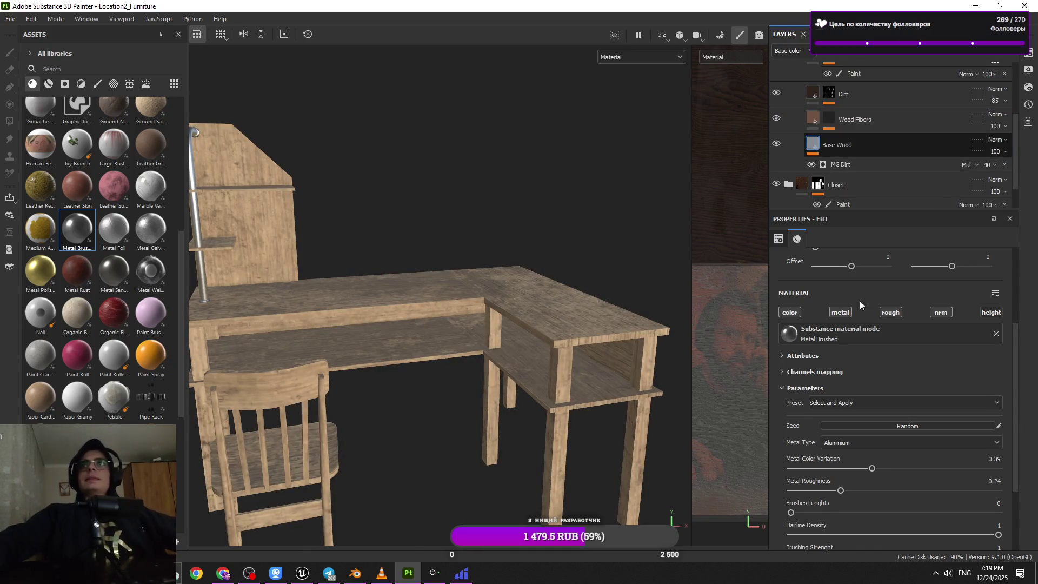
- Try two darker Base Wood colours, undo back to CAB597, and close the colour panels
click(861, 418)
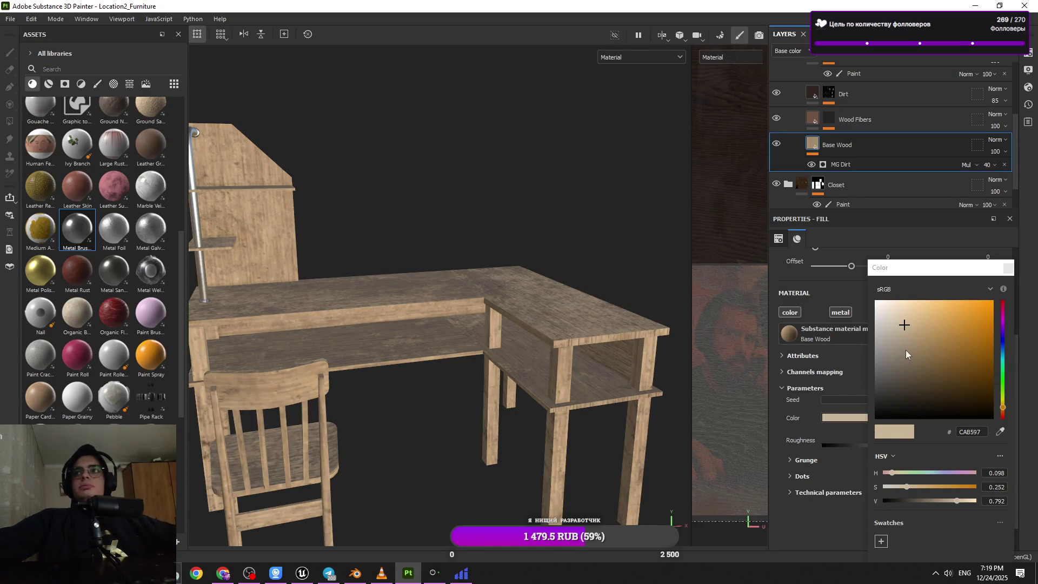
click(907, 349)
mouse_move(540, 378)
alt+mouse_down()
mouse_move(404, 418)
mouse_move(481, 421)
alt+mouse_up()
key(ctrl+z)
scroll(504, 413, up, 5)
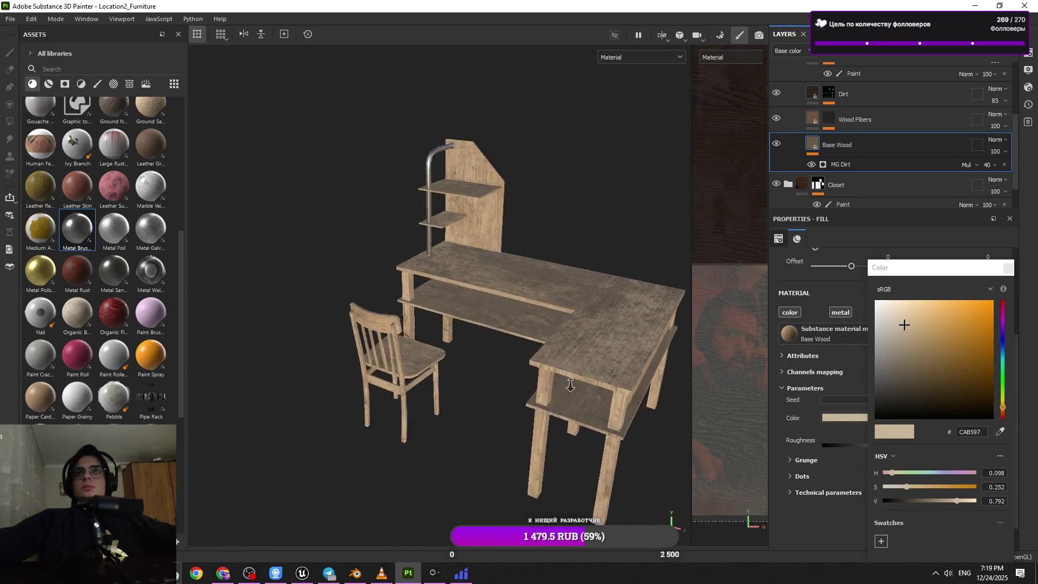
click(926, 329)
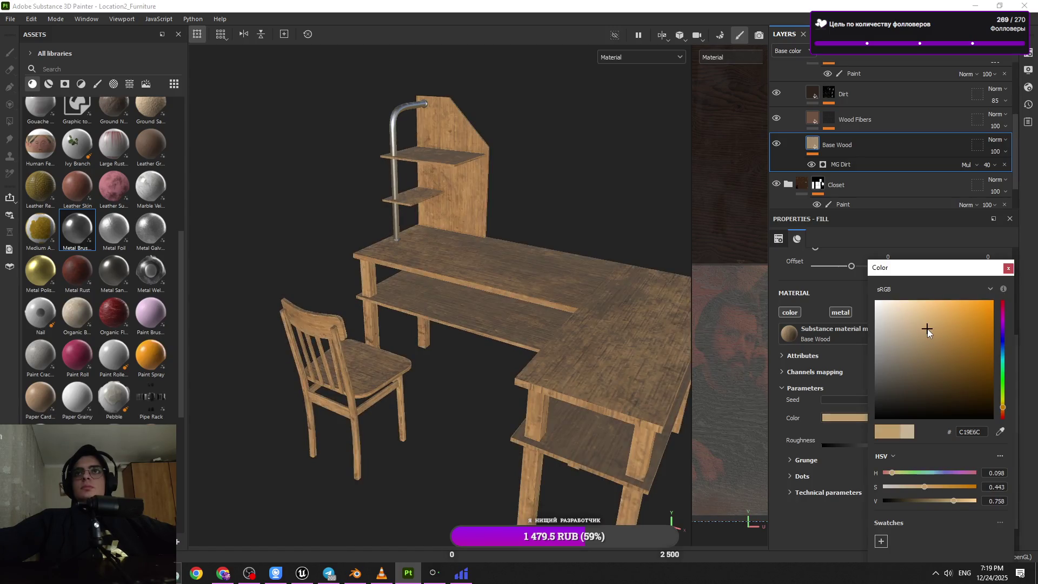
key(ctrl+z)
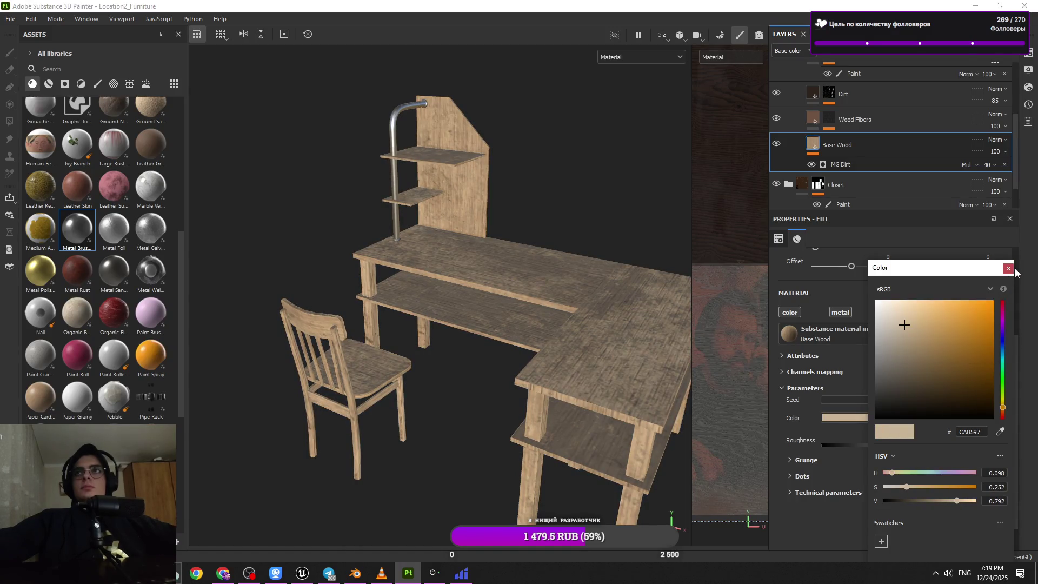
click(1008, 268)
click(1010, 219)
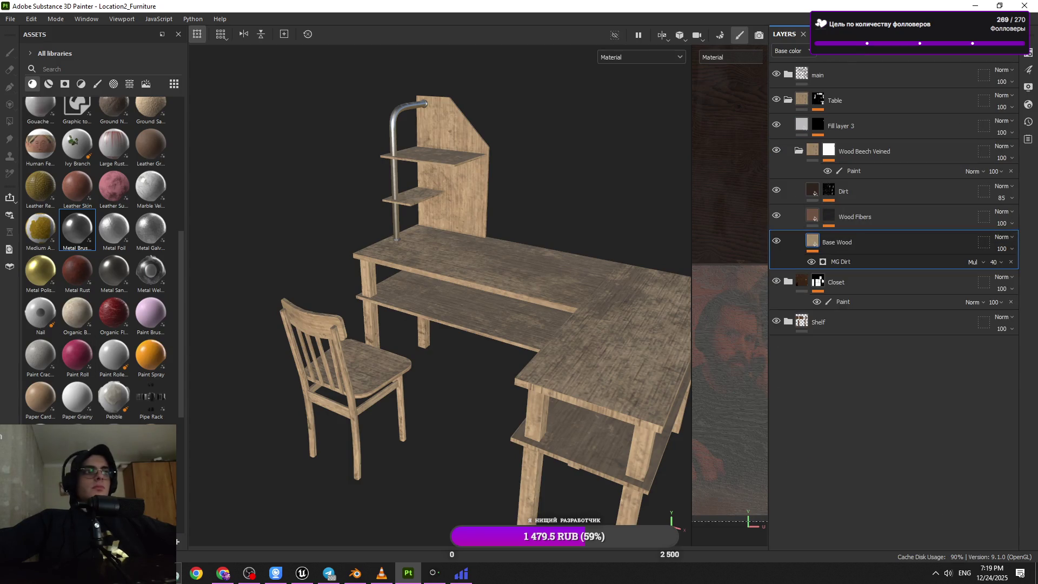
- Switch to the web browser and change the keyboard input language to Russian
key(alt+Tab)
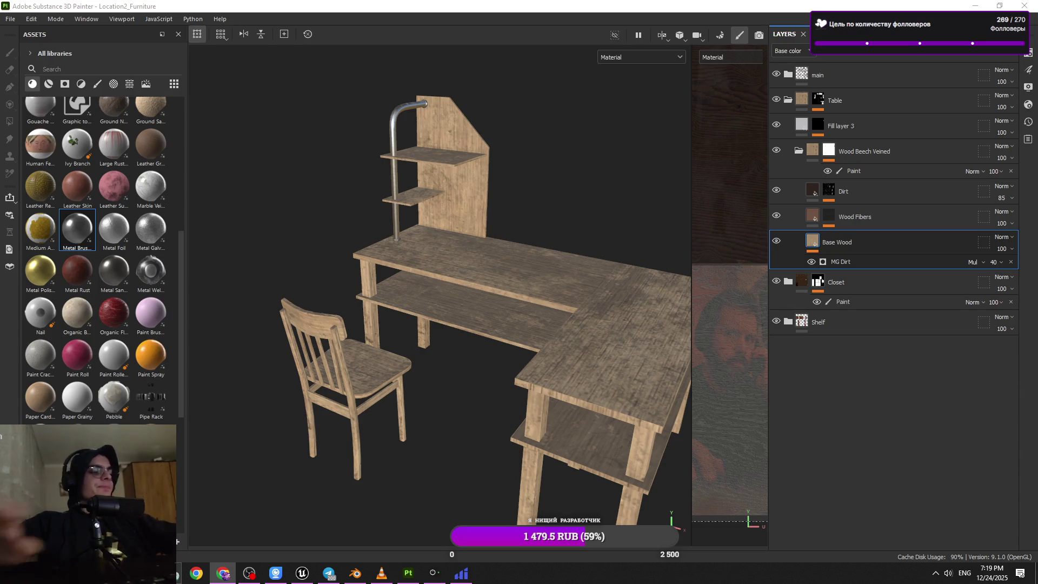
key(alt+shift)
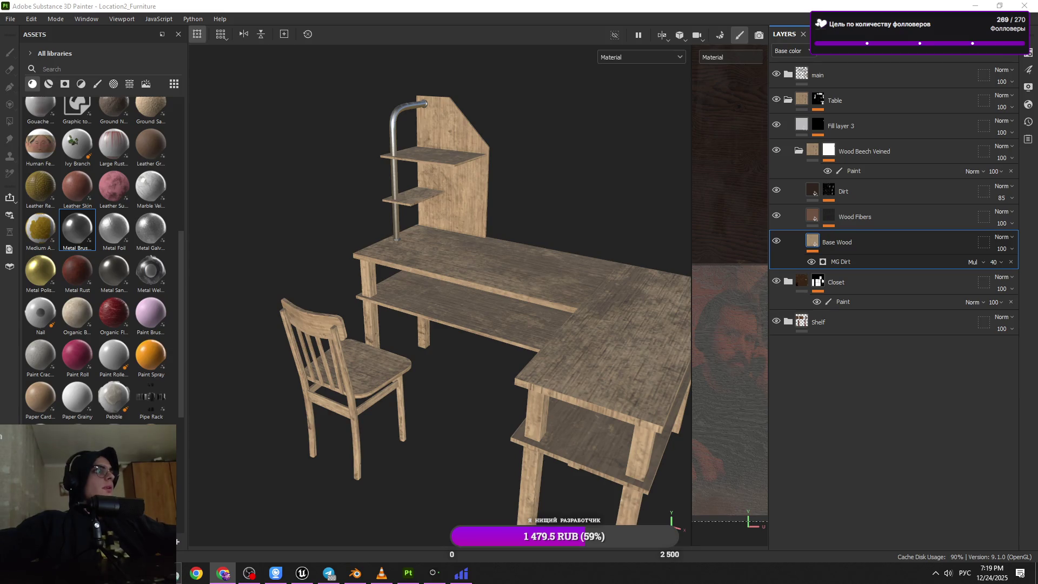
scroll(394, 359, up, 8)
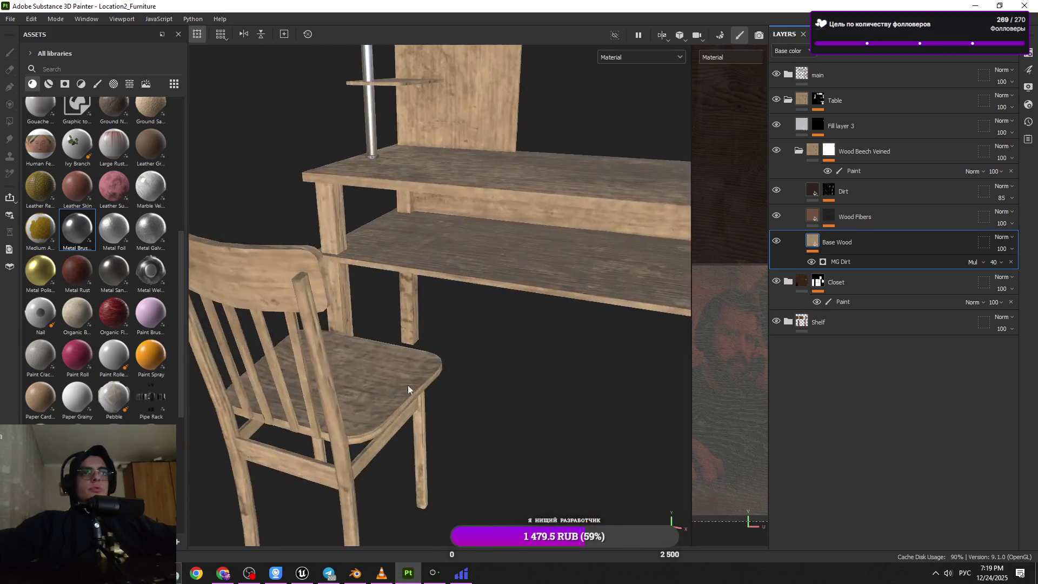
- Collapse the Table group and orbit for higher, frontal and closer views of the L-shaped desk
click(789, 100)
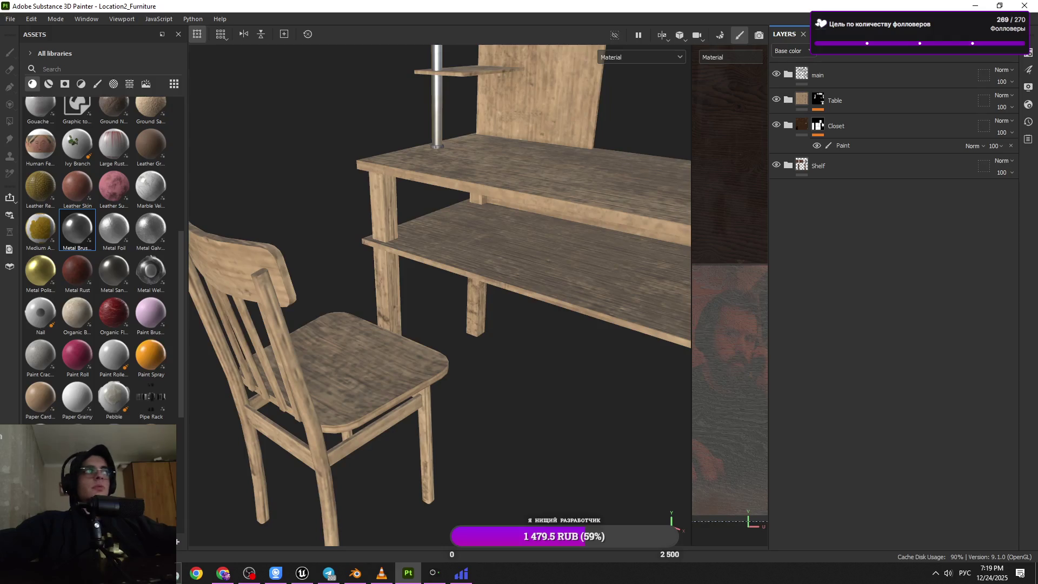
scroll(426, 377, down, 3)
mouse_move(426, 377)
alt+mouse_down()
mouse_move(420, 371)
mouse_move(464, 355)
alt+mouse_up()
scroll(412, 382, up, 3)
scroll(419, 346, down, 3)
alt+drag(426, 312, 424, 352)
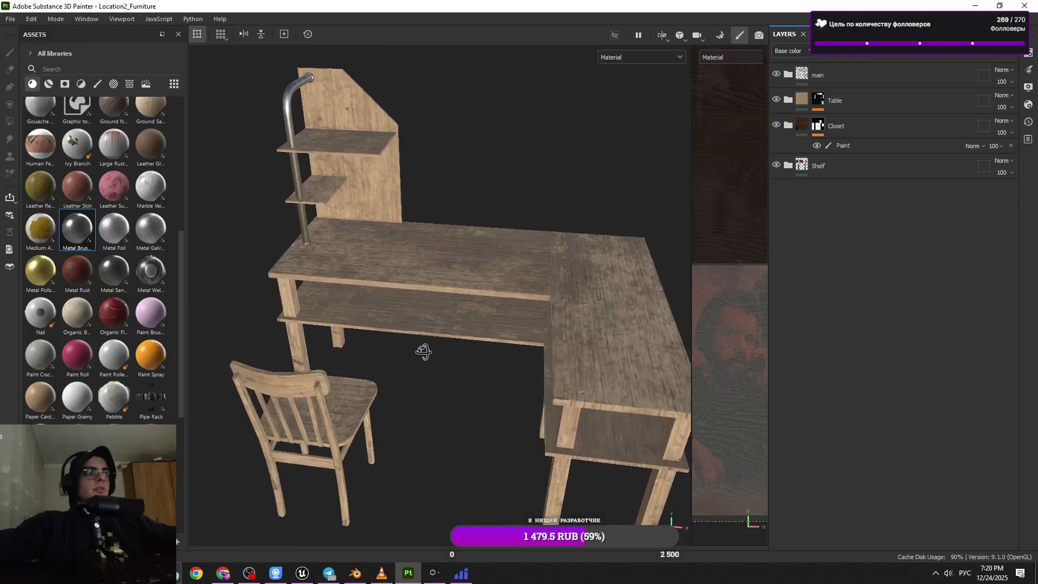
scroll(411, 433, up, 4)
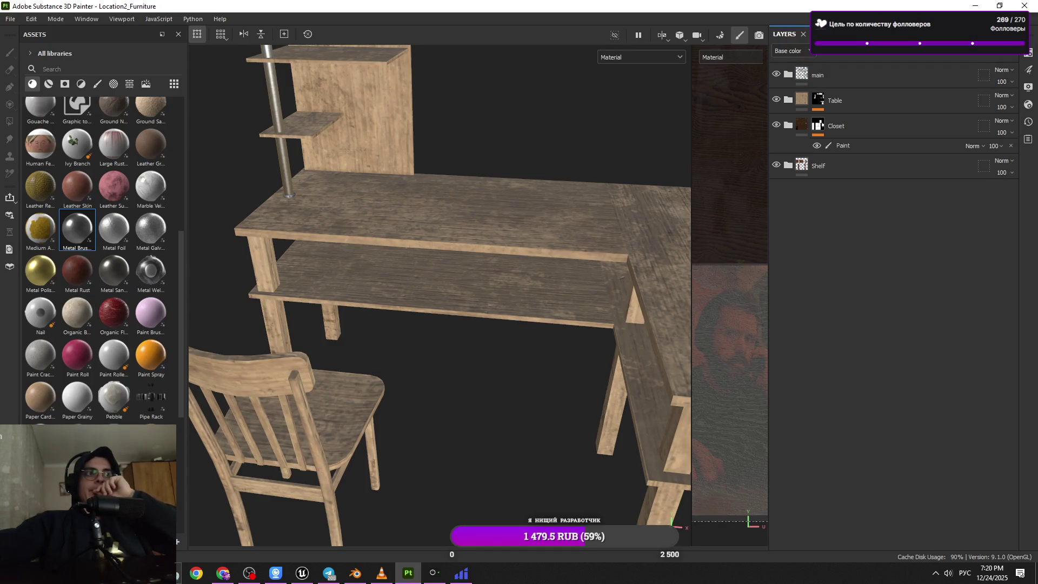
mouse_move(512, 288)
alt+mouse_down()
mouse_move(504, 263)
mouse_move(631, 245)
mouse_move(607, 157)
mouse_move(691, 151)
mouse_move(641, 148)
mouse_move(653, 195)
mouse_move(606, 252)
alt+mouse_up()
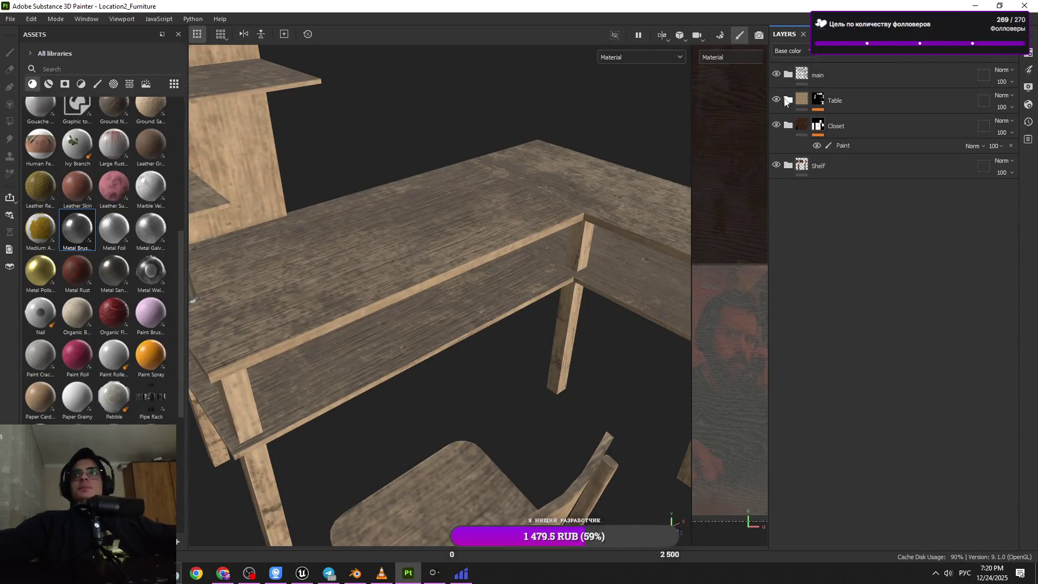
- Re-expand Table and toggle the Wood Fibers layer's visibility to compare
click(788, 100)
mouse_move(598, 200)
alt+mouse_down()
mouse_move(613, 178)
mouse_move(640, 190)
alt+mouse_up()
click(781, 219)
click(781, 219)
click(781, 219)
click(781, 219)
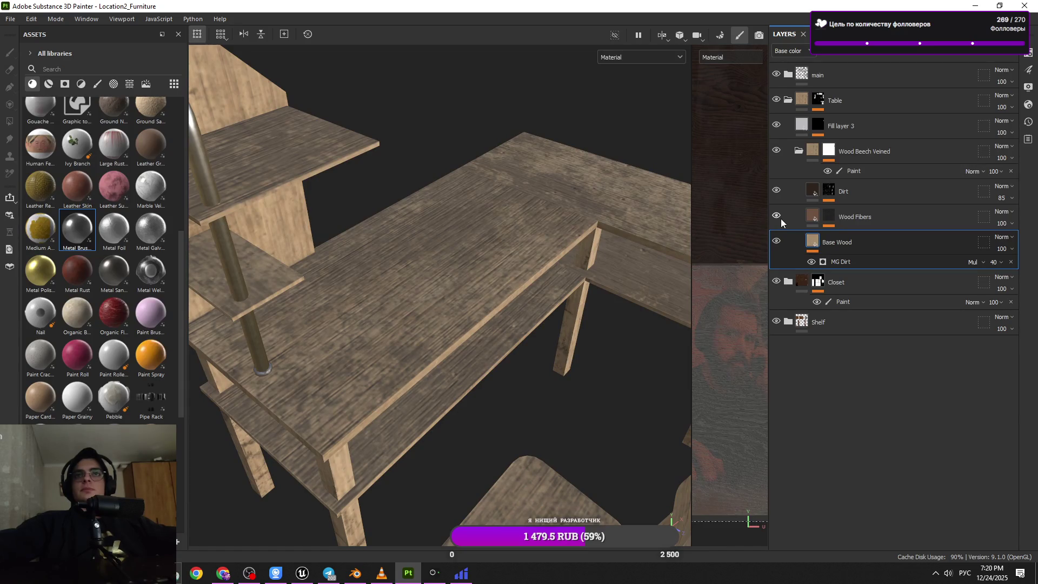
- Collapse Wood Beech Veined, then frame the scene and close in on the shelf unit
mouse_move(385, 340)
alt+mouse_down()
mouse_move(396, 343)
mouse_move(410, 307)
alt+mouse_up()
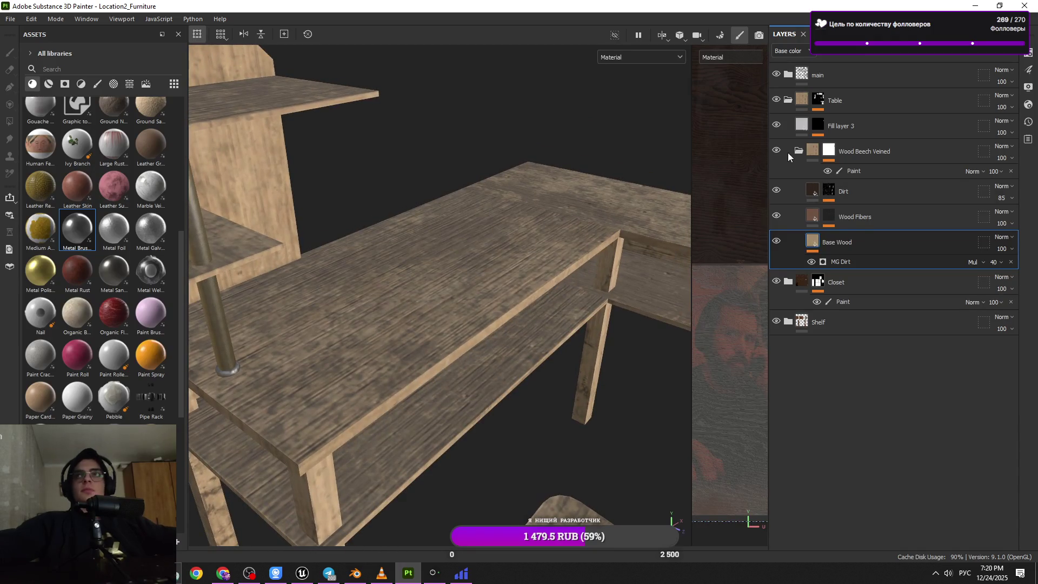
click(805, 152)
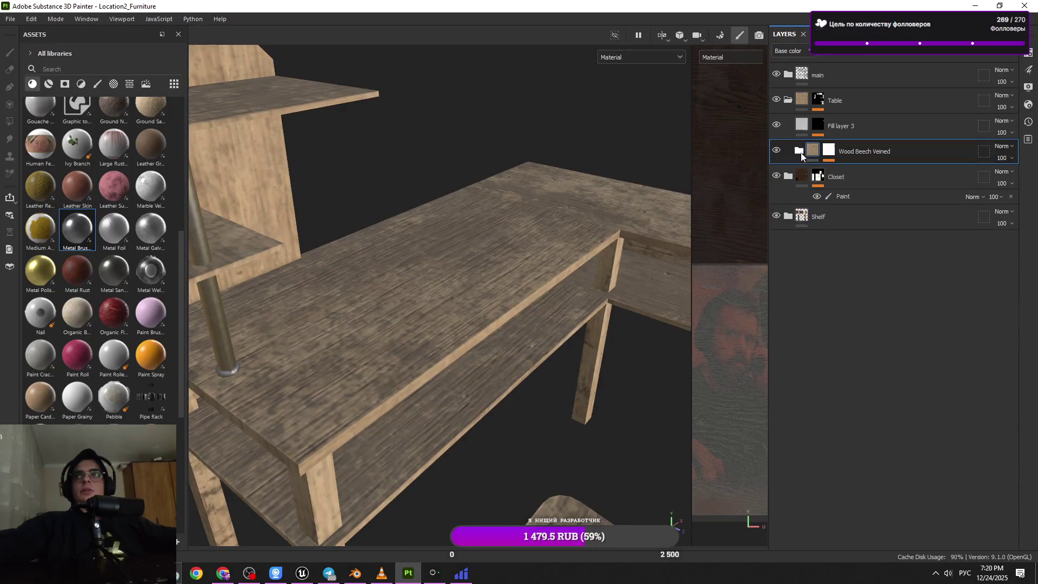
key(f)
mouse_move(445, 313)
alt+mouse_down()
mouse_move(533, 271)
mouse_move(483, 322)
mouse_move(505, 279)
alt+mouse_up()
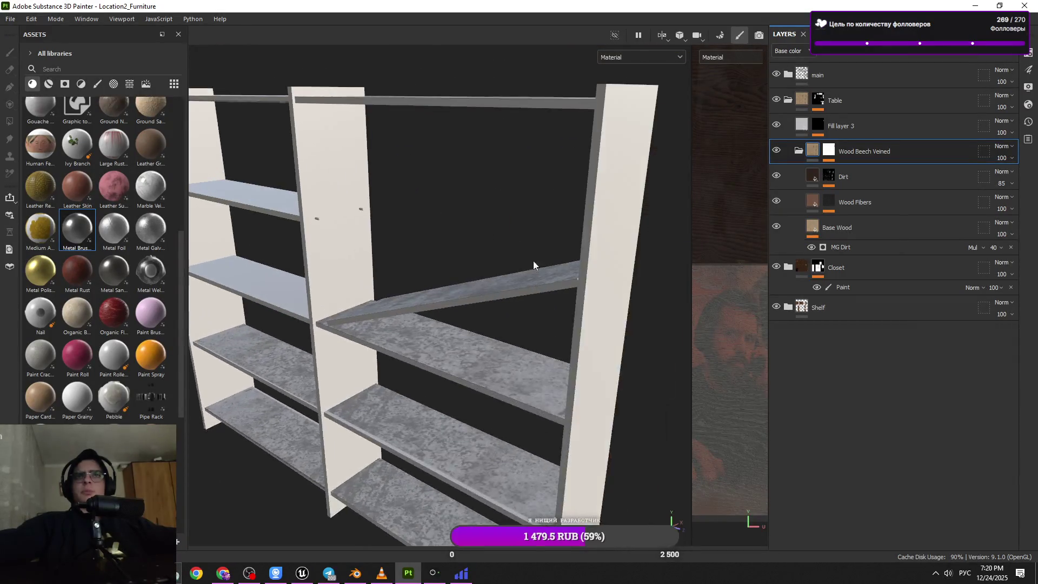
- Collapse the Table group, select the main folder, and orbit to an angled view of the shelf
click(789, 100)
click(844, 74)
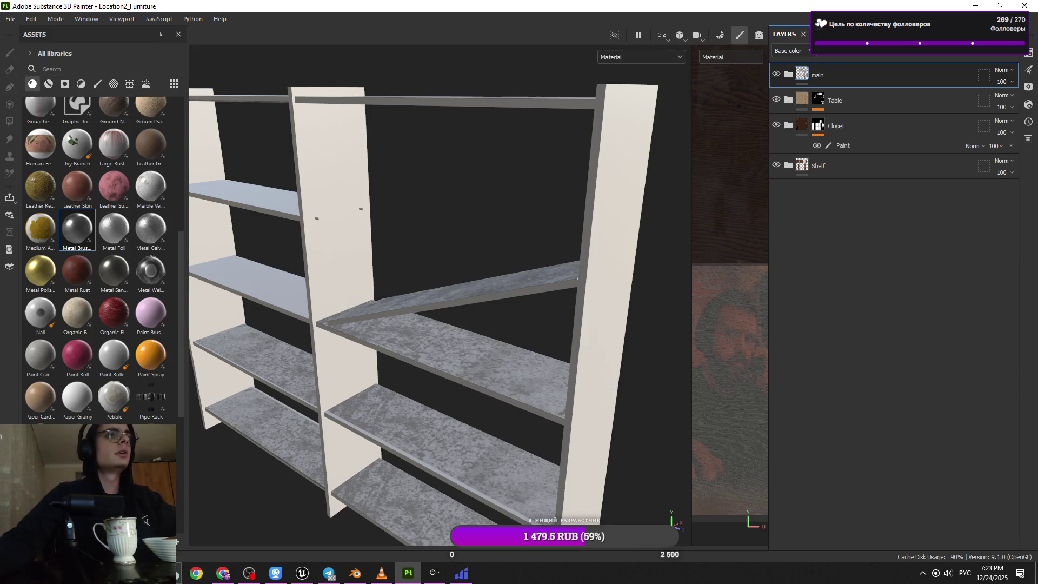
key(alt+Tab)
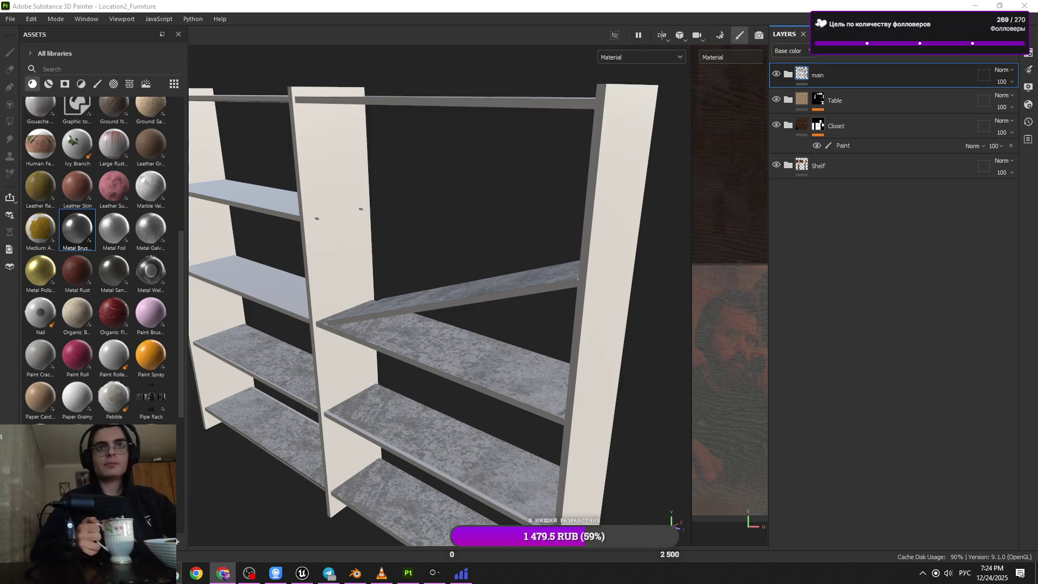
mouse_move(210, 413)
alt+mouse_down()
mouse_move(236, 378)
mouse_move(357, 394)
mouse_move(369, 442)
mouse_move(476, 325)
mouse_move(494, 246)
mouse_move(431, 98)
mouse_move(505, 320)
mouse_move(356, 297)
mouse_move(292, 144)
mouse_move(433, 159)
mouse_move(403, 290)
mouse_move(398, 179)
mouse_move(445, 188)
mouse_move(595, 162)
alt+mouse_up()
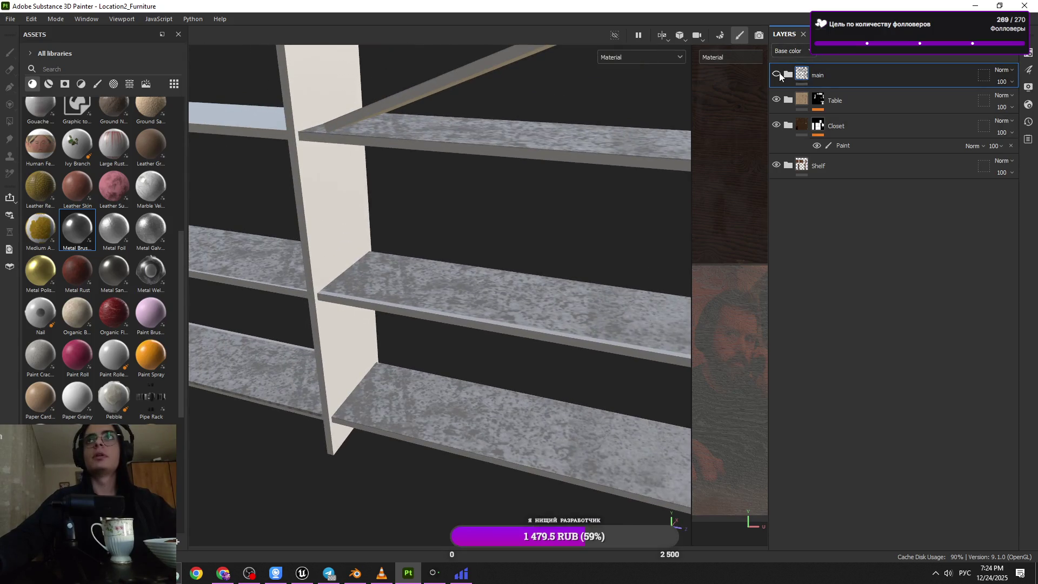
click(788, 75)
- Add a Paint layer above Grunge Dirt Muddy in Folder 1 and pick the Paint brush
click(829, 125)
click(800, 126)
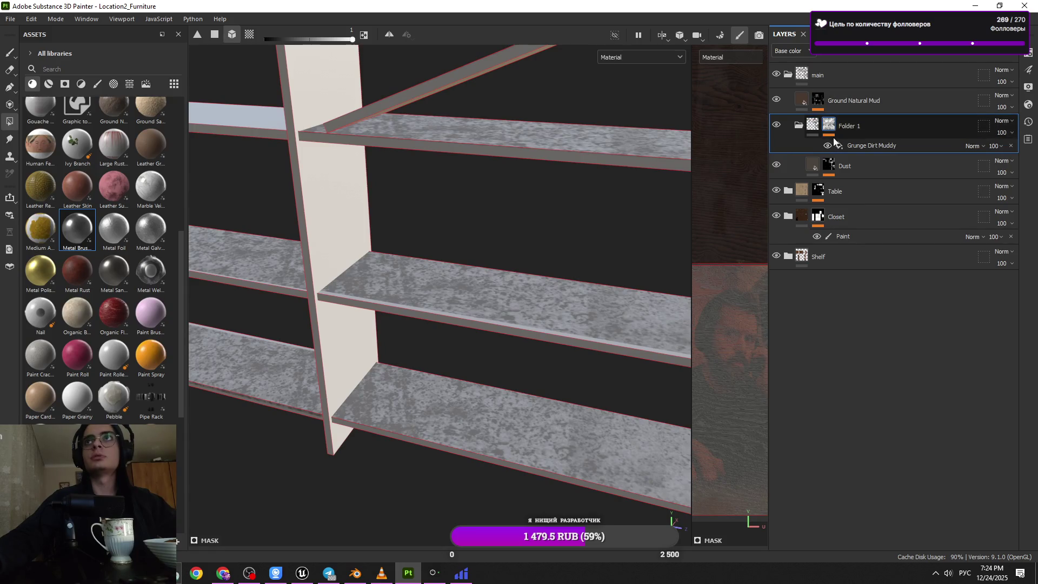
click(934, 56)
click(934, 67)
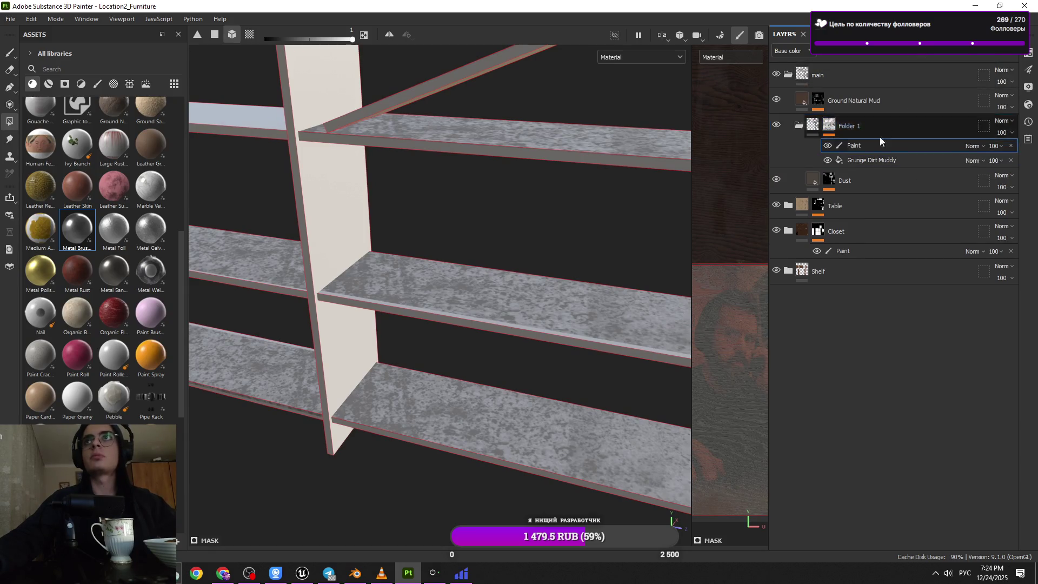
mouse_move(491, 373)
alt+mouse_down()
mouse_move(457, 294)
mouse_move(271, 173)
alt+mouse_up()
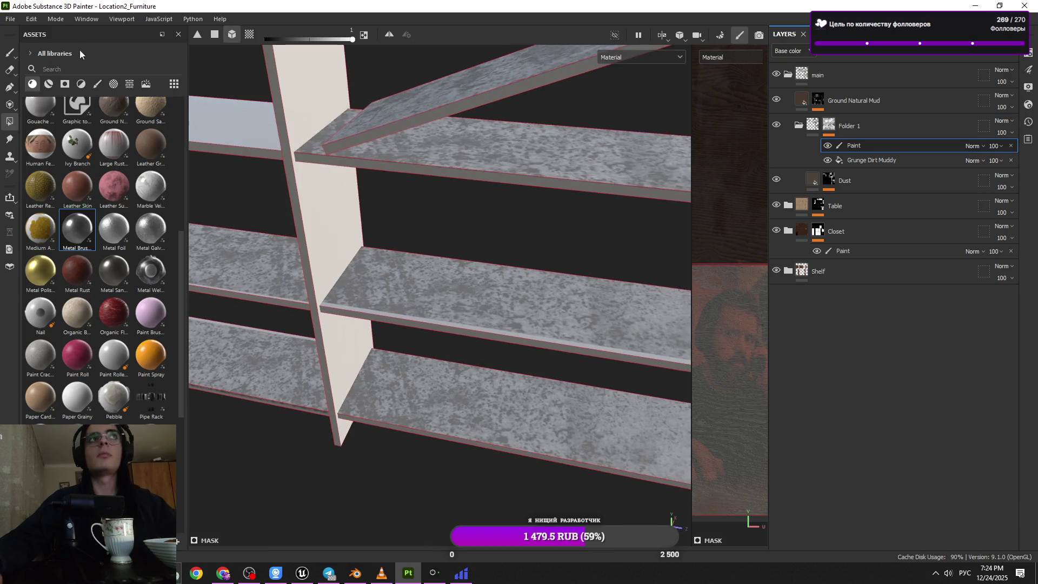
click(9, 53)
scroll(463, 241, up, 3)
ctrl+right_drag(378, 336, 346, 335)
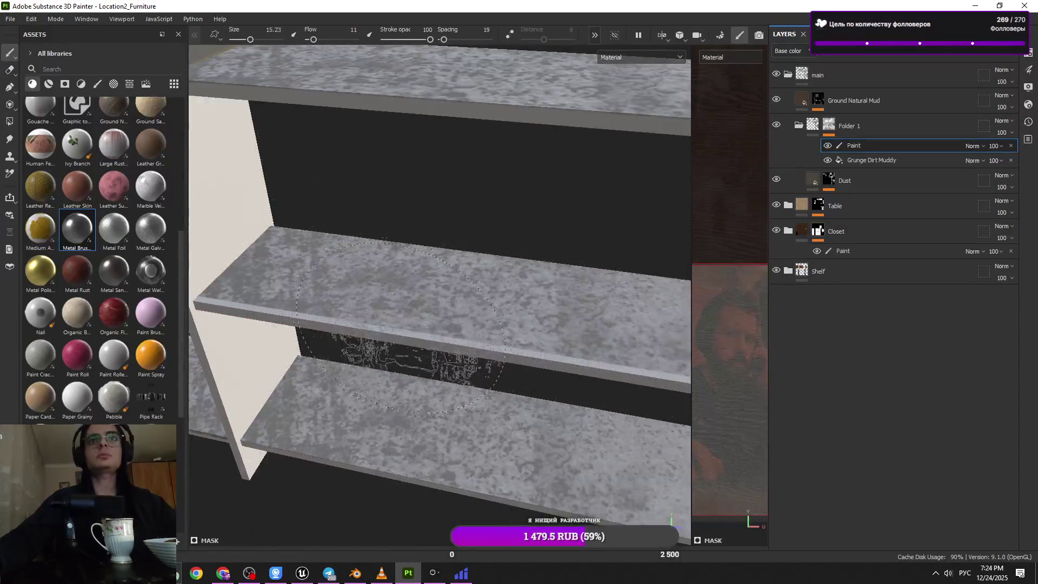
key(ctrl)
mouse_move(476, 312)
alt+mouse_down()
mouse_move(378, 394)
mouse_move(507, 306)
mouse_move(570, 220)
mouse_move(656, 204)
mouse_move(494, 284)
mouse_move(443, 196)
mouse_move(486, 258)
mouse_move(628, 184)
alt+mouse_up()
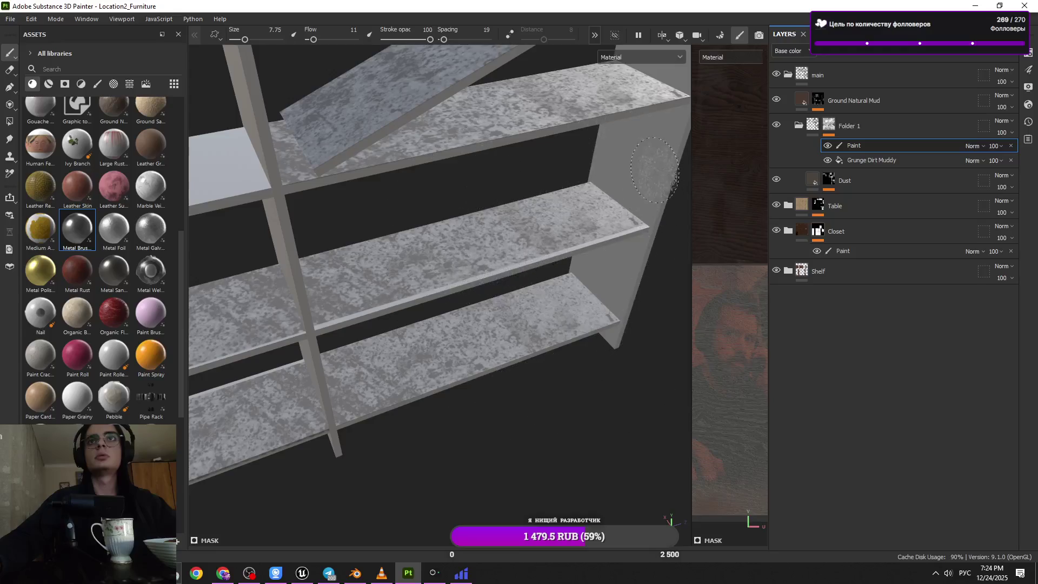
- Add a new Folder 4 and drag it into the main folder
click(799, 126)
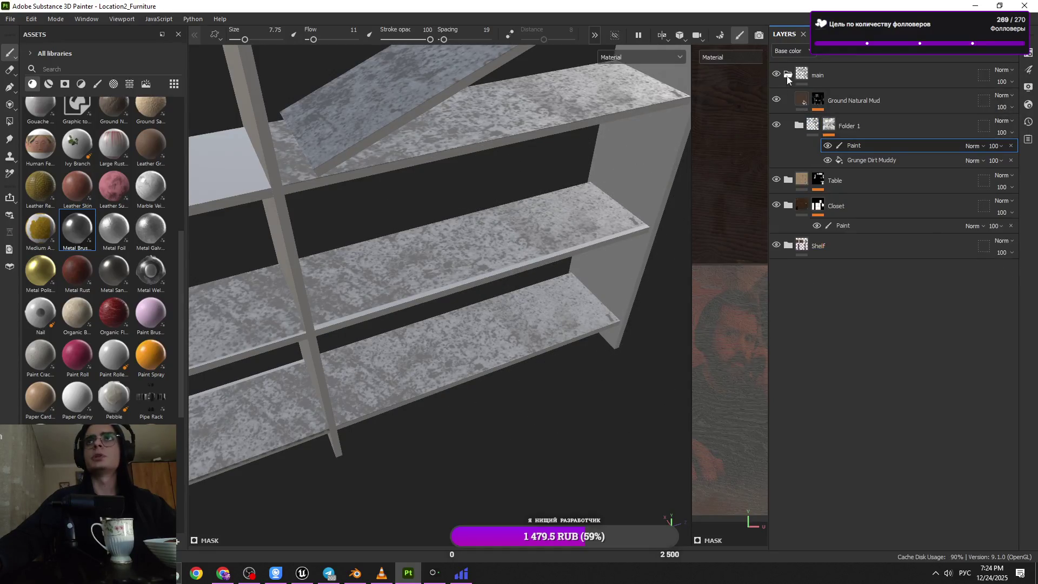
click(787, 74)
click(993, 51)
mouse_move(909, 74)
mouse_down()
mouse_move(907, 101)
mouse_move(861, 99)
mouse_up()
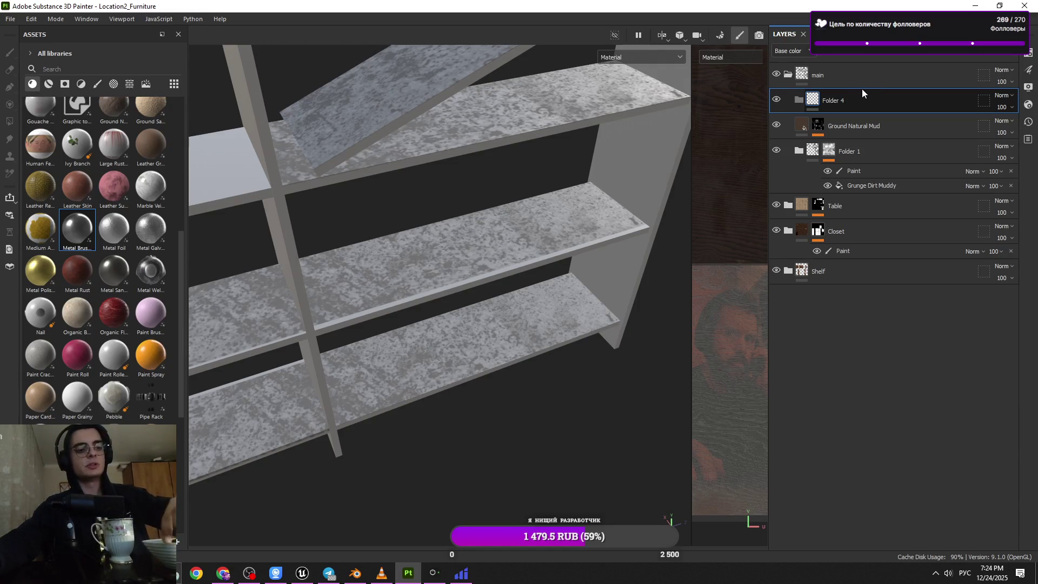
- Add another folder, rename it Shelf2, and place it at top level just below main
click(864, 89)
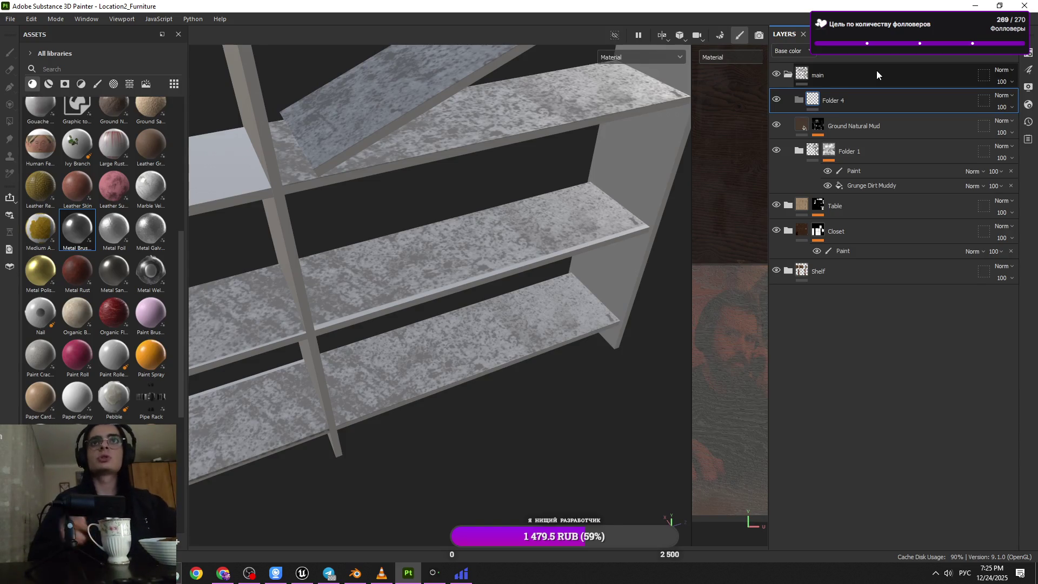
mouse_move(622, 162)
alt+mouse_down()
mouse_move(488, 192)
mouse_move(481, 249)
alt+mouse_up()
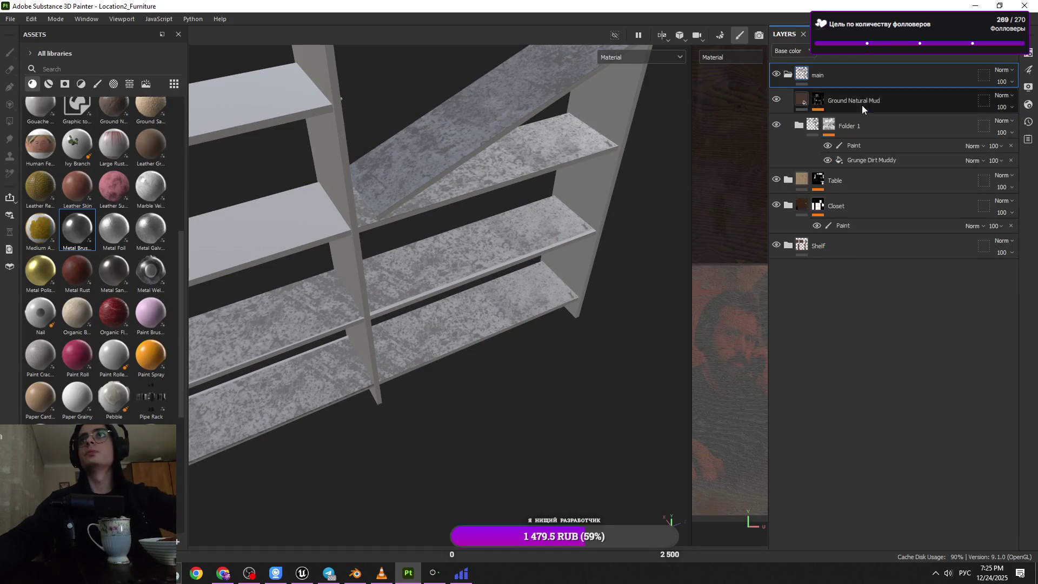
click(950, 69)
click(988, 56)
double_click(865, 73)
text(Shelf2)
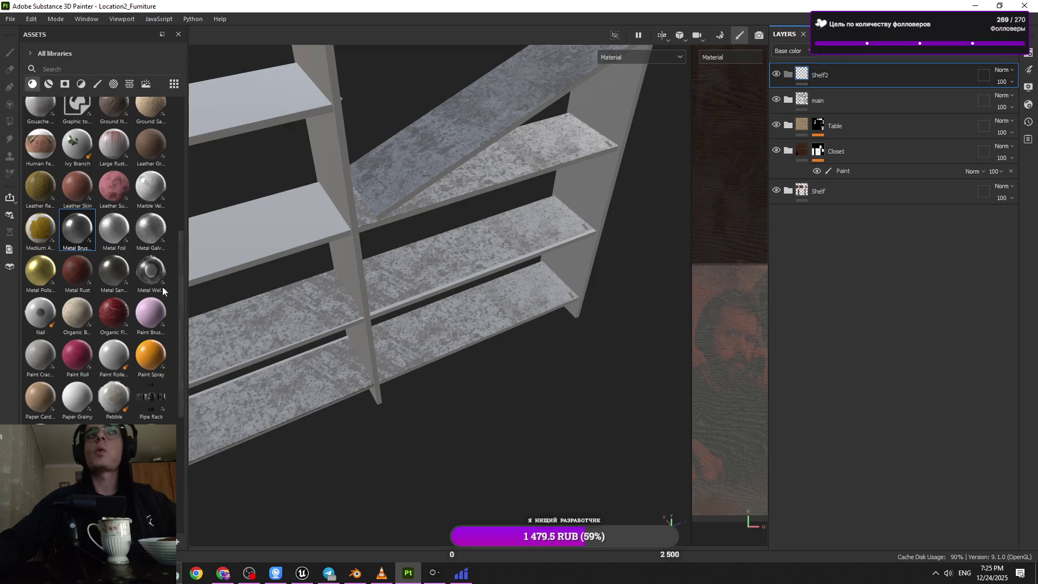
drag(833, 75, 845, 105)
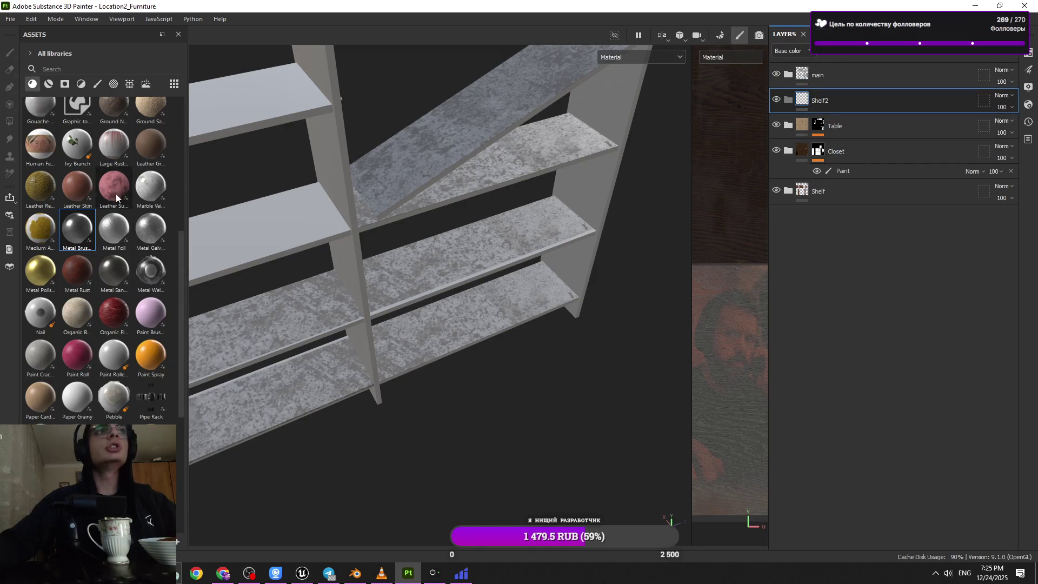
- Add a black mask to the Shelf2 folder and pick the Polygon Fill tool
scroll(115, 193, up, 5)
click(64, 84)
click(49, 84)
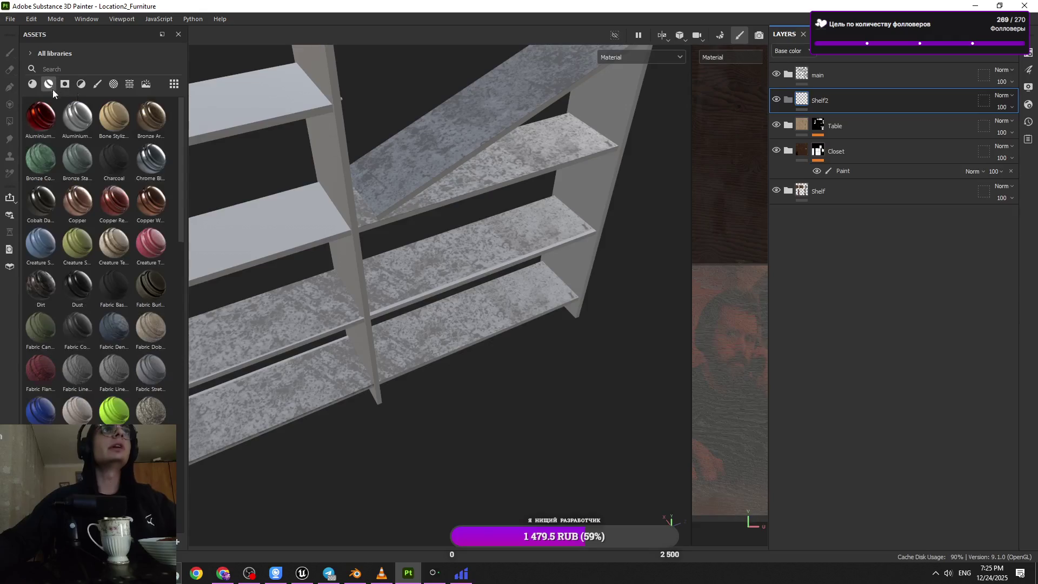
click(955, 51)
click(952, 81)
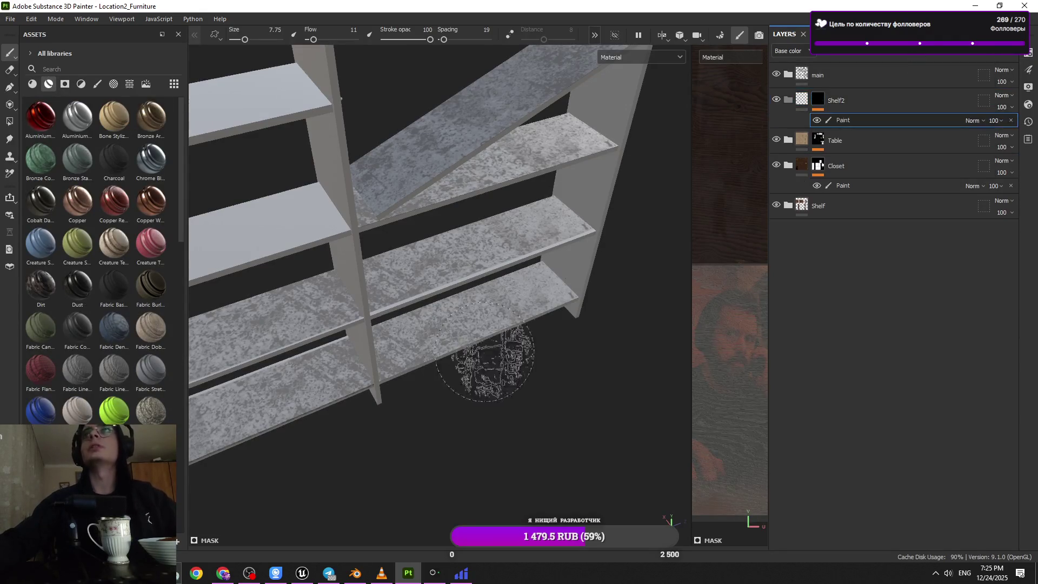
key(f)
click(10, 121)
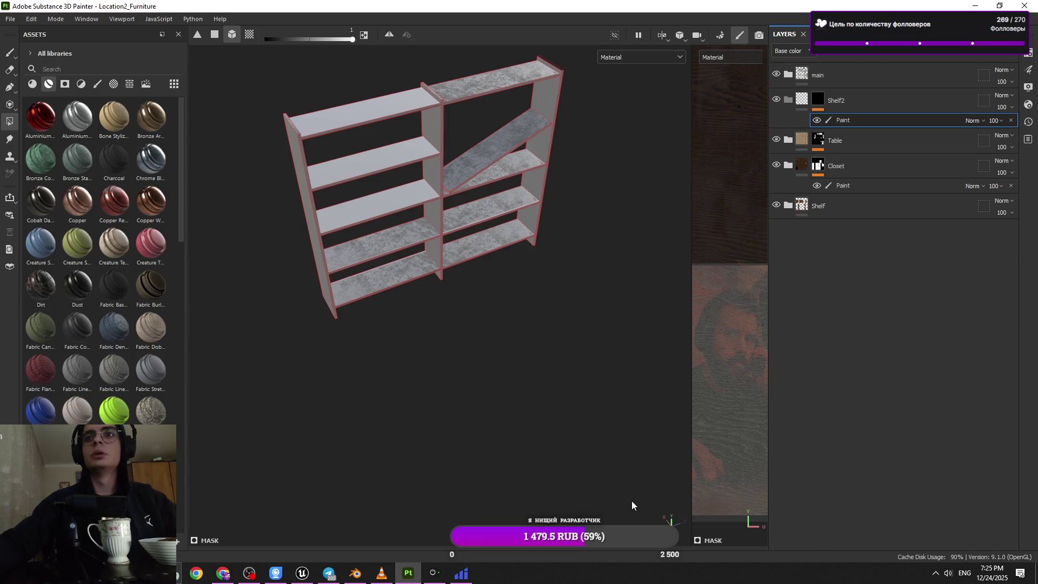
- Leave mask editing and close Substance Painter, saving the project changes
alt+drag(541, 504, 370, 505)
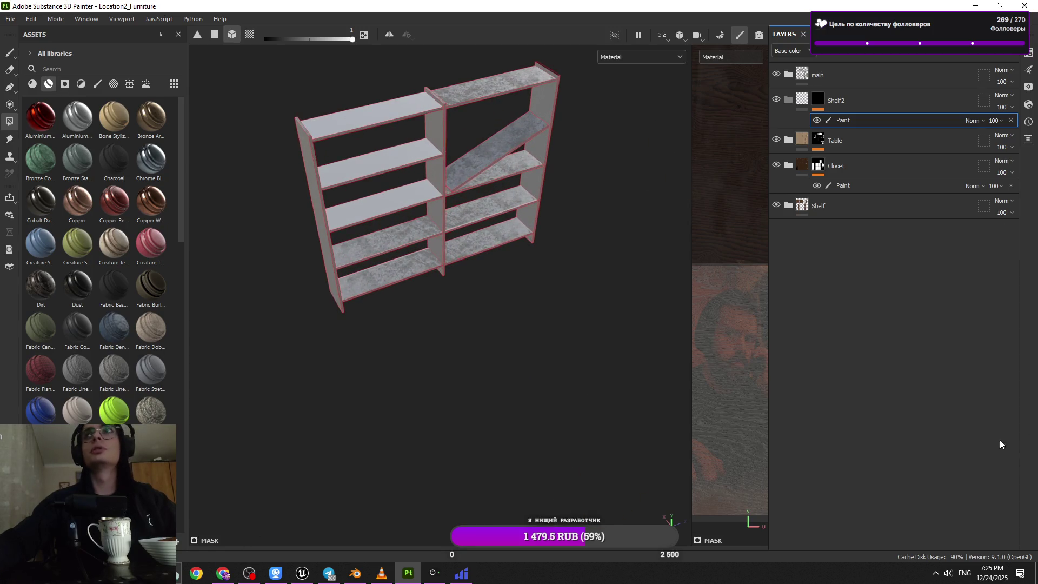
click(847, 468)
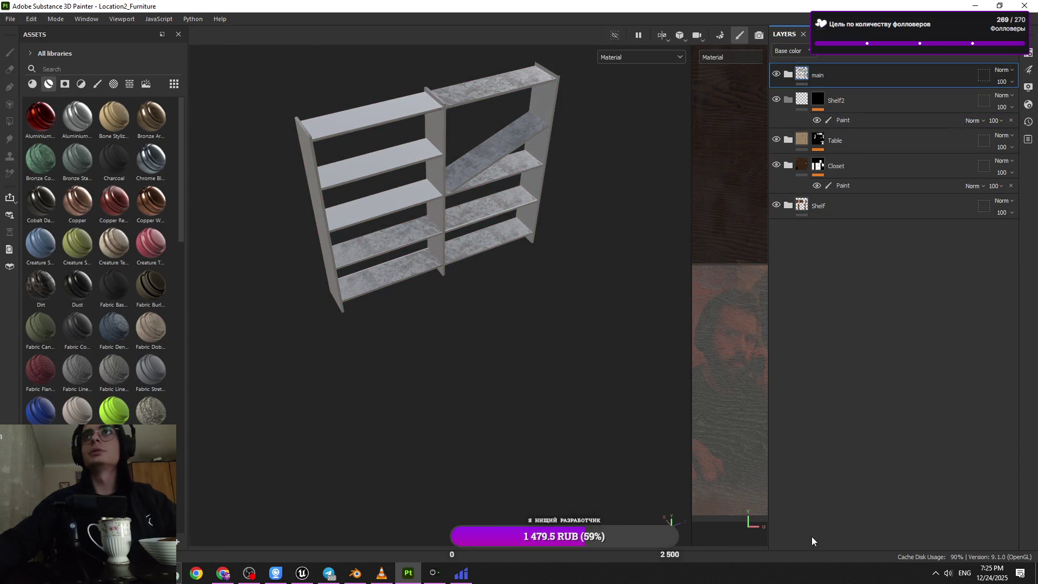
key(alt+F4)
key(Return)
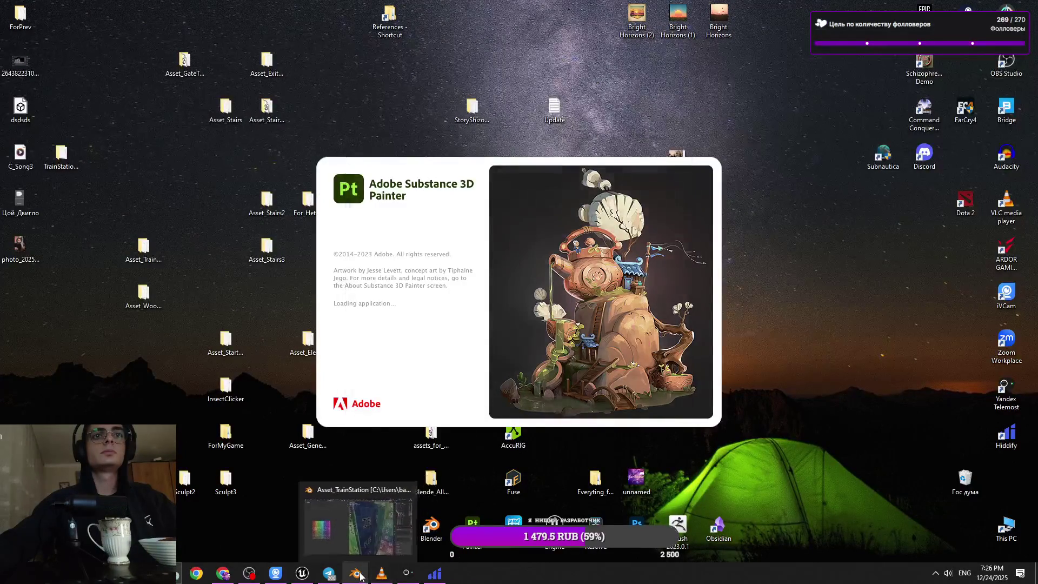
- Raise the volume of C_Song3.mp4 in VLC and dismiss Painter's Home screen
click(390, 511)
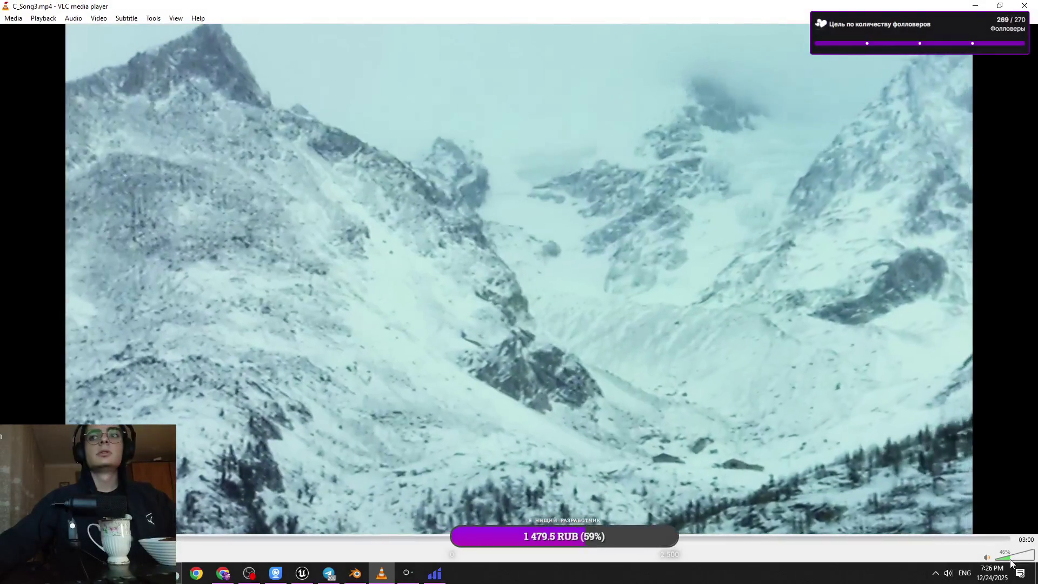
click(1011, 560)
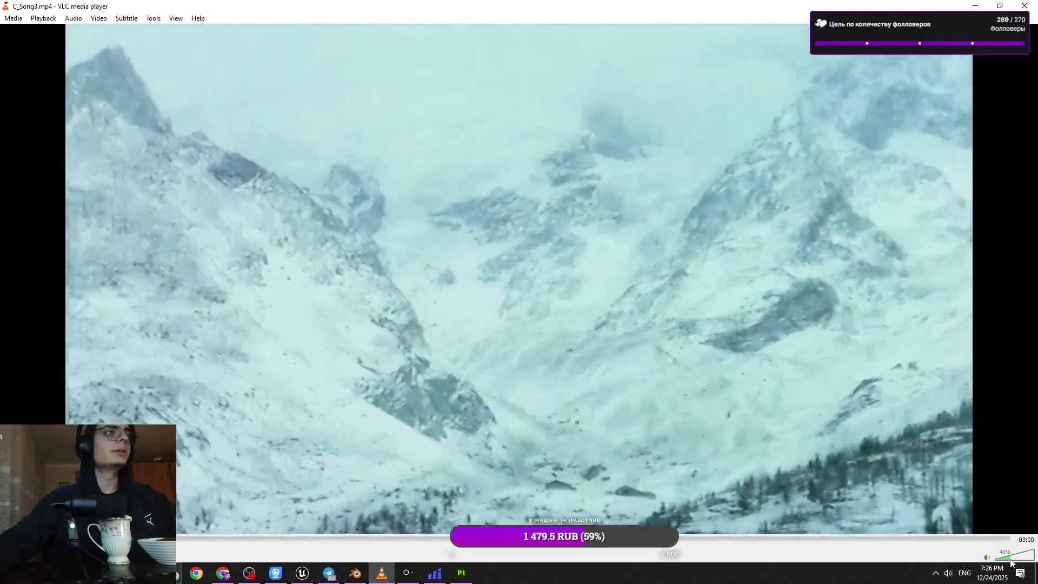
click(1012, 560)
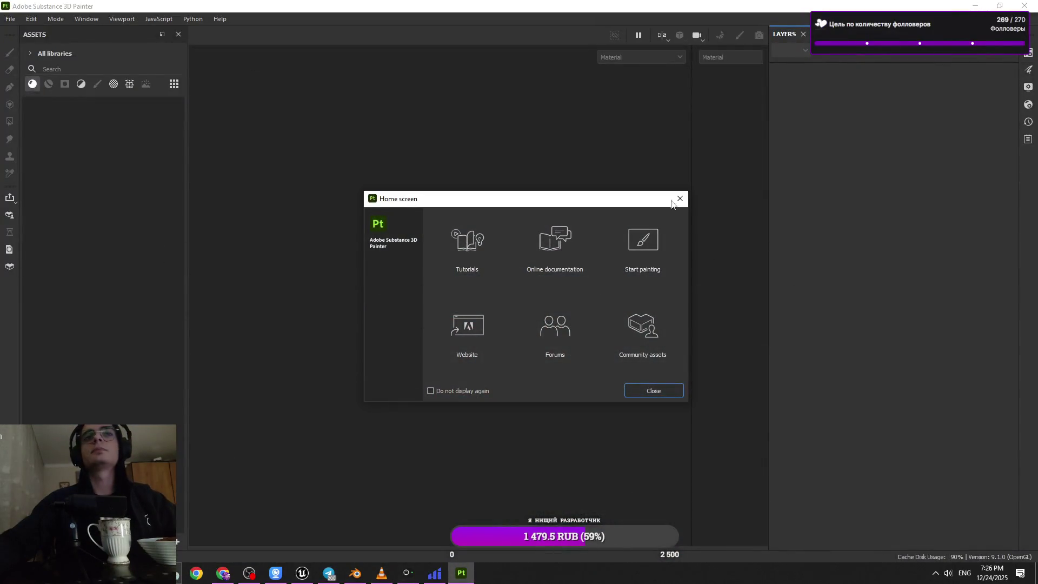
click(680, 199)
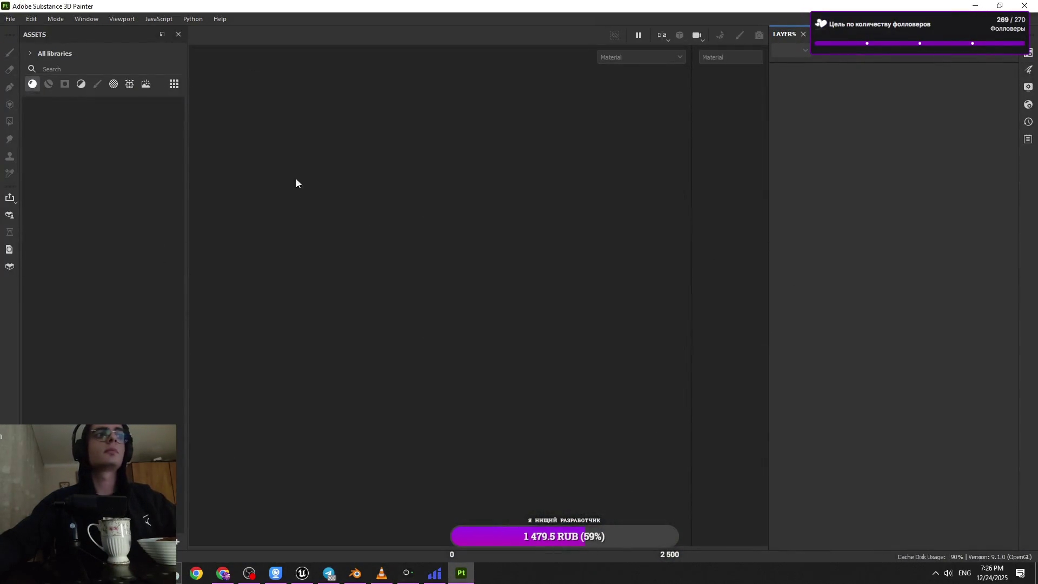
- Reopen Location2_Furniture.spp from the Location2_Furniture folder via File > Open
click(11, 19)
click(22, 41)
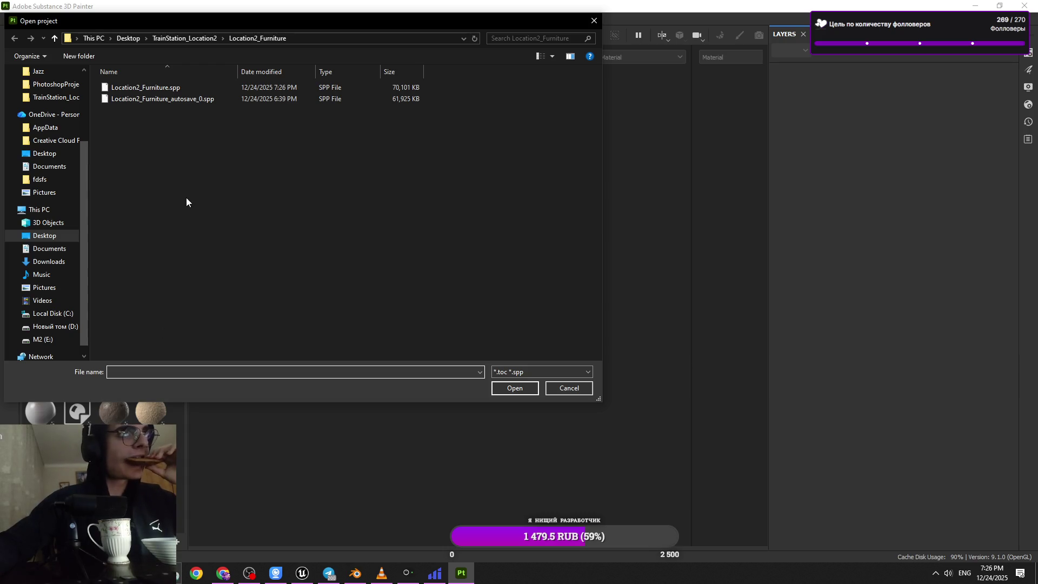
double_click(194, 86)
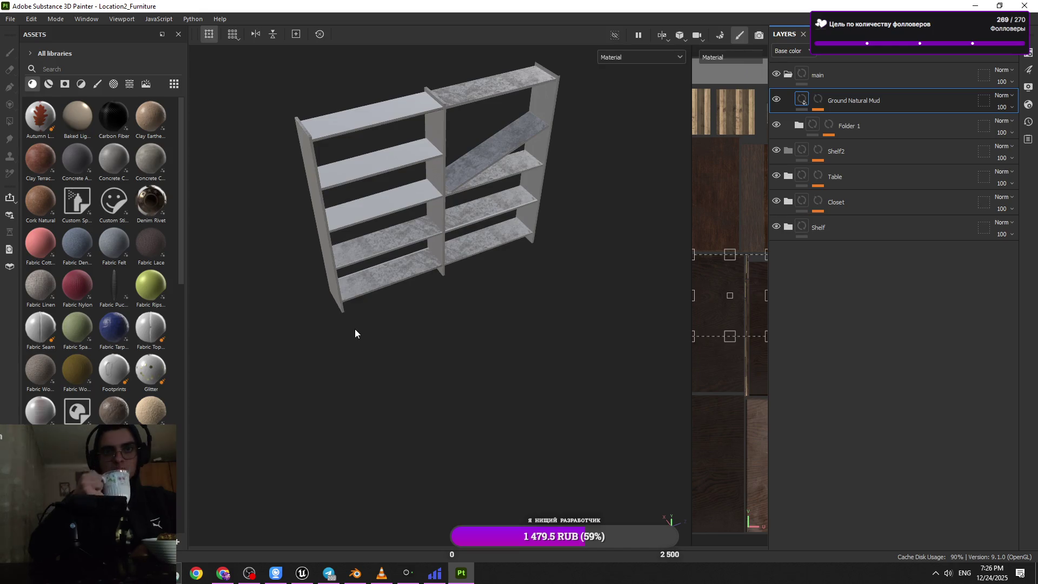
- Collapse the main folder, select Shelf2's mask, pick Polygon Fill and widen the 2D view
mouse_move(355, 328)
alt+mouse_down()
mouse_move(349, 258)
mouse_move(471, 313)
alt+mouse_up()
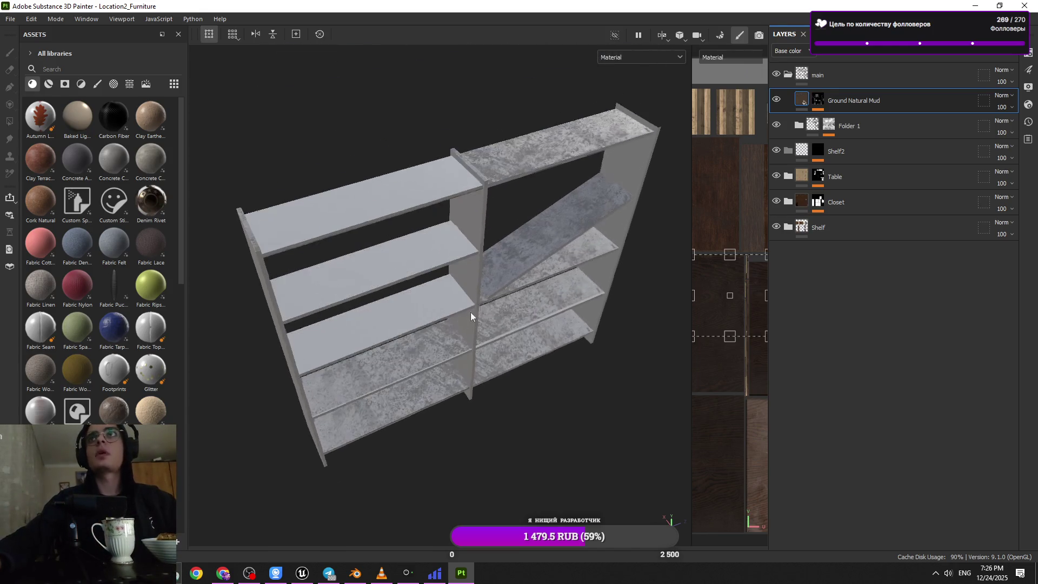
click(791, 75)
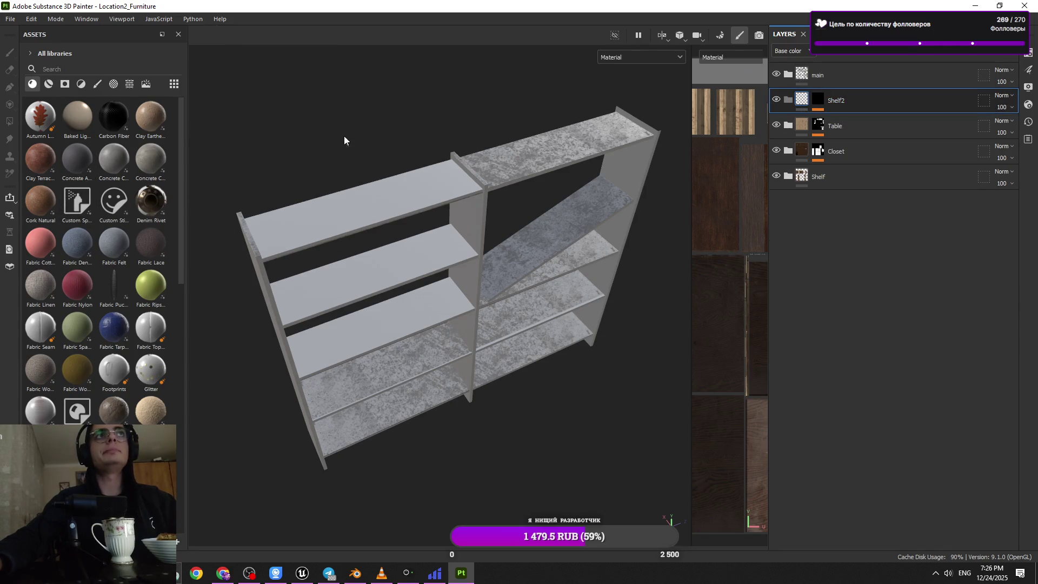
click(54, 83)
click(818, 100)
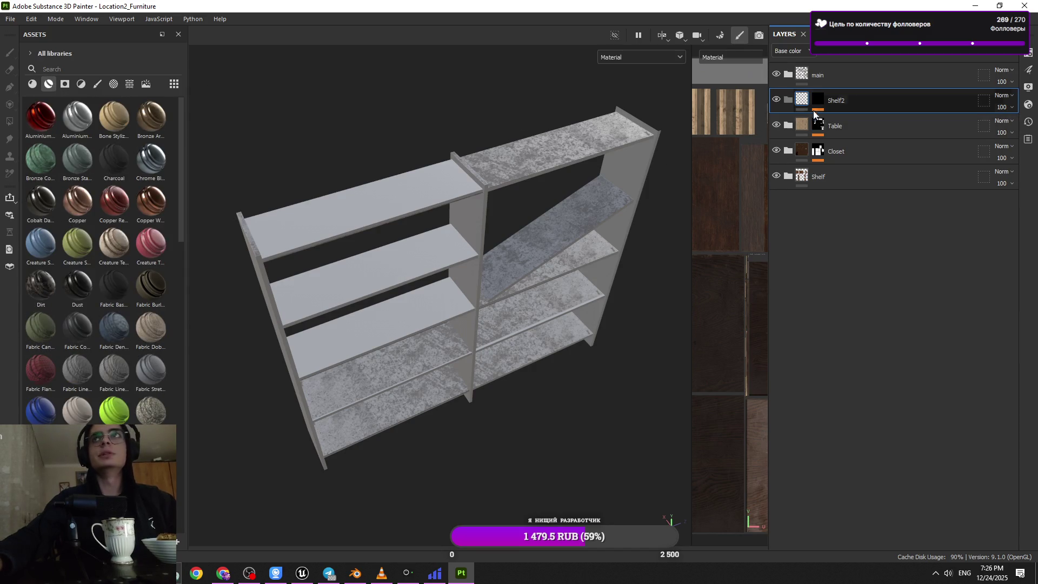
click(870, 121)
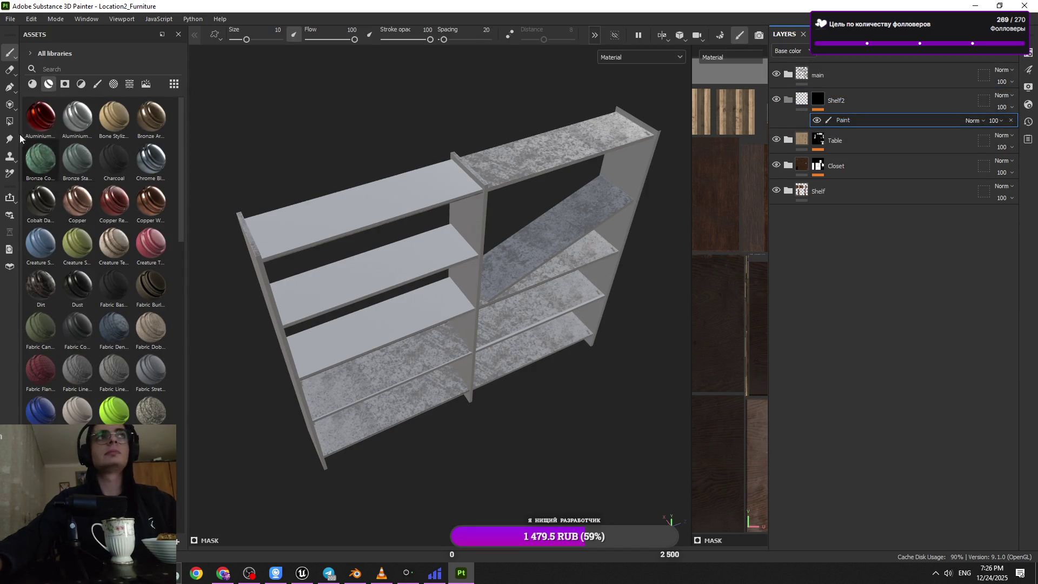
key(4)
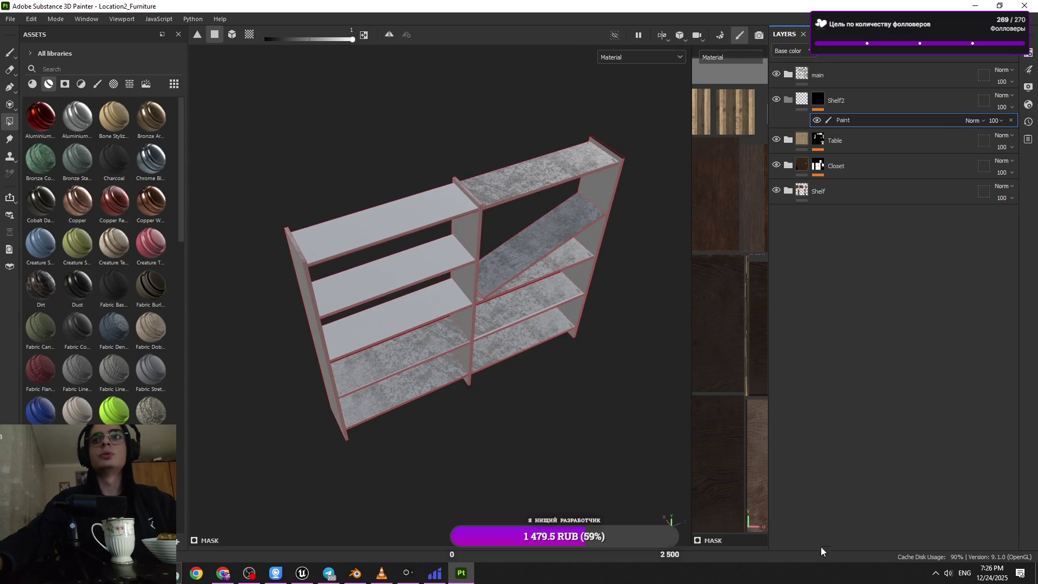
scroll(454, 283, down, 1)
drag(692, 423, 457, 422)
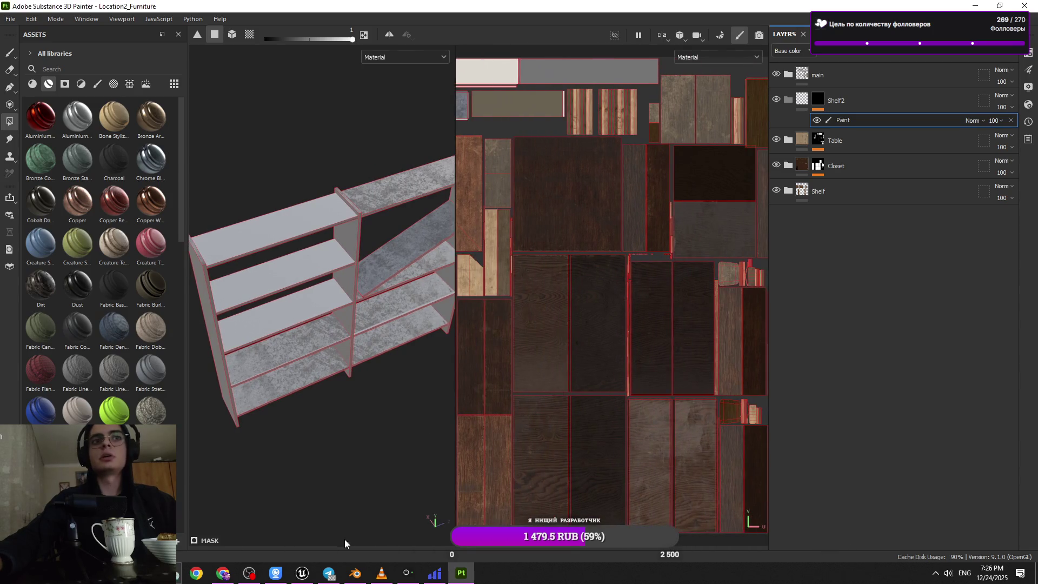
- Set Polygon Fill to Mesh mode and box over the shelf to fill its mask
click(1027, 70)
mouse_move(865, 439)
mouse_down()
mouse_move(865, 485)
mouse_move(866, 194)
mouse_move(825, 327)
mouse_up()
click(844, 352)
alt+drag(325, 233, 390, 237)
drag(456, 244, 603, 254)
drag(506, 158, 283, 428)
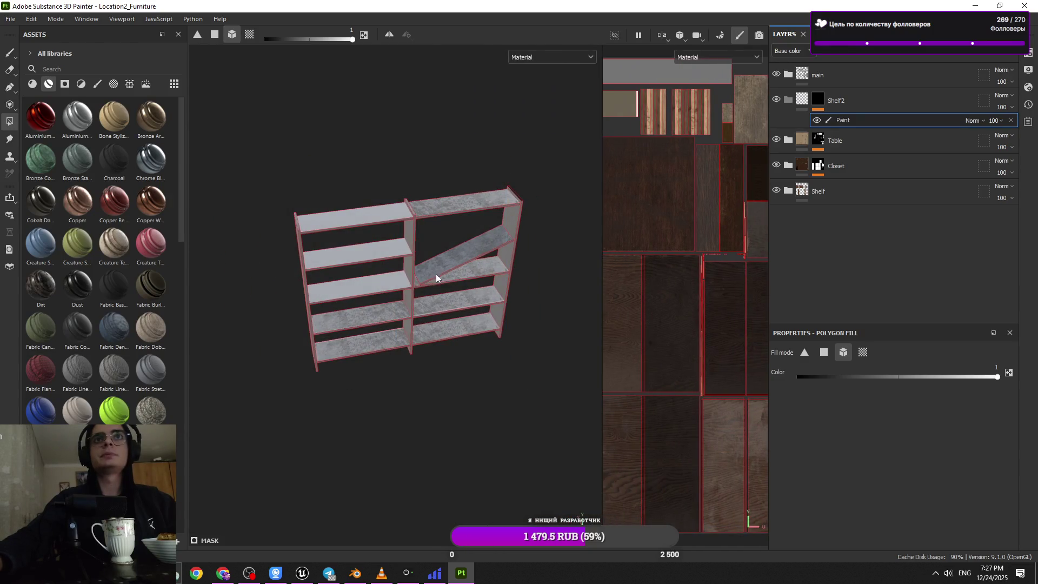
scroll(421, 312, up, 2)
scroll(479, 190, down, 1)
drag(569, 152, 266, 400)
- Orbit around the shelf to inspect its boards from above and the front
alt+drag(449, 267, 459, 225)
scroll(452, 371, up, 4)
mouse_move(398, 341)
alt+mouse_down()
mouse_move(462, 227)
mouse_move(419, 382)
mouse_move(408, 290)
mouse_move(496, 271)
mouse_move(345, 141)
mouse_move(339, 290)
mouse_move(350, 181)
mouse_move(354, 275)
mouse_move(389, 249)
mouse_move(479, 225)
mouse_move(467, 475)
mouse_move(416, 363)
mouse_move(408, 204)
mouse_move(427, 292)
mouse_move(377, 309)
mouse_move(390, 269)
mouse_move(304, 278)
mouse_move(366, 357)
mouse_move(405, 69)
mouse_move(389, 309)
alt+mouse_up()
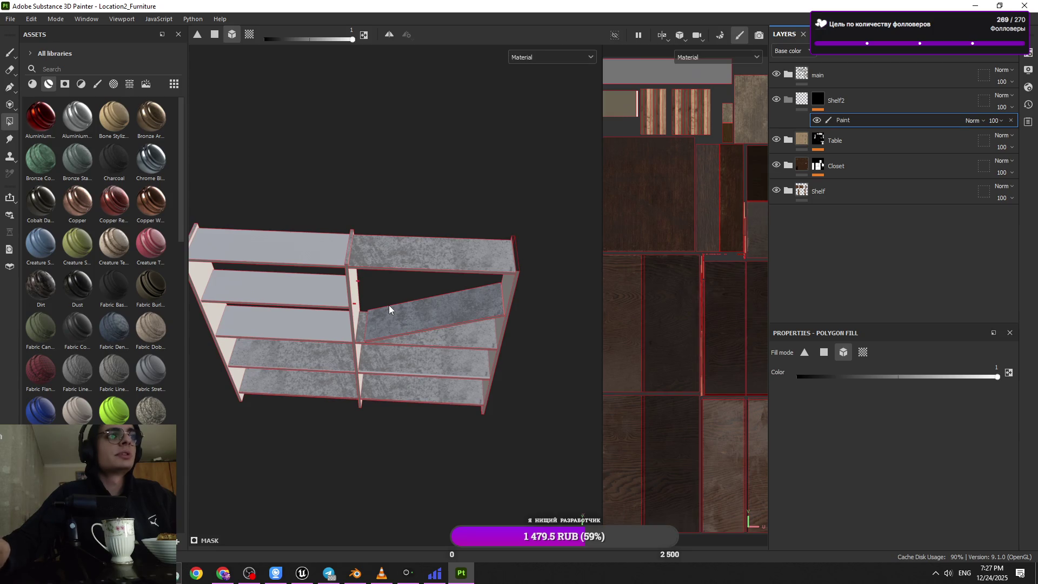
alt+drag(403, 316, 378, 411)
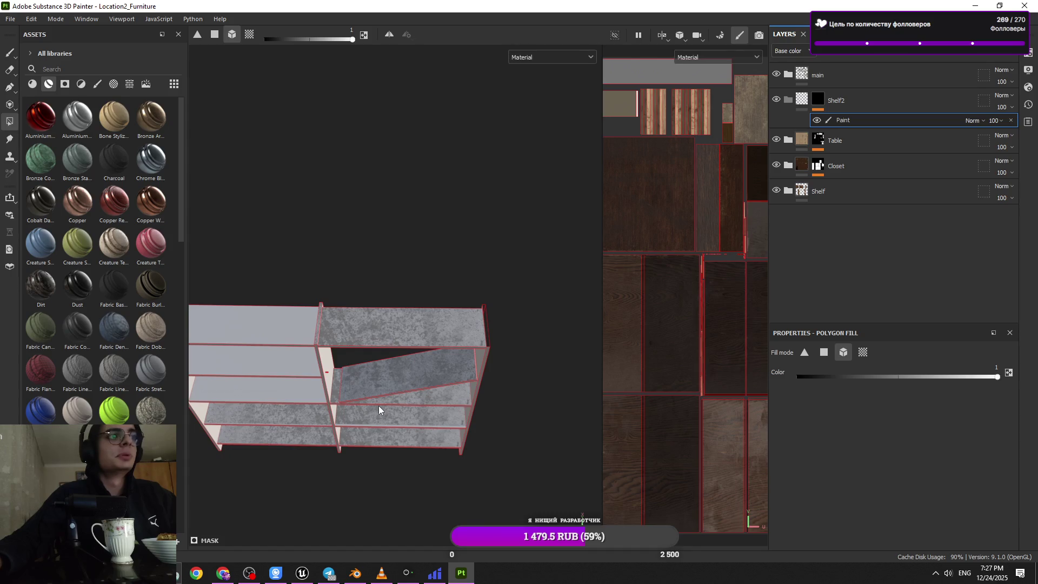
key(alt)
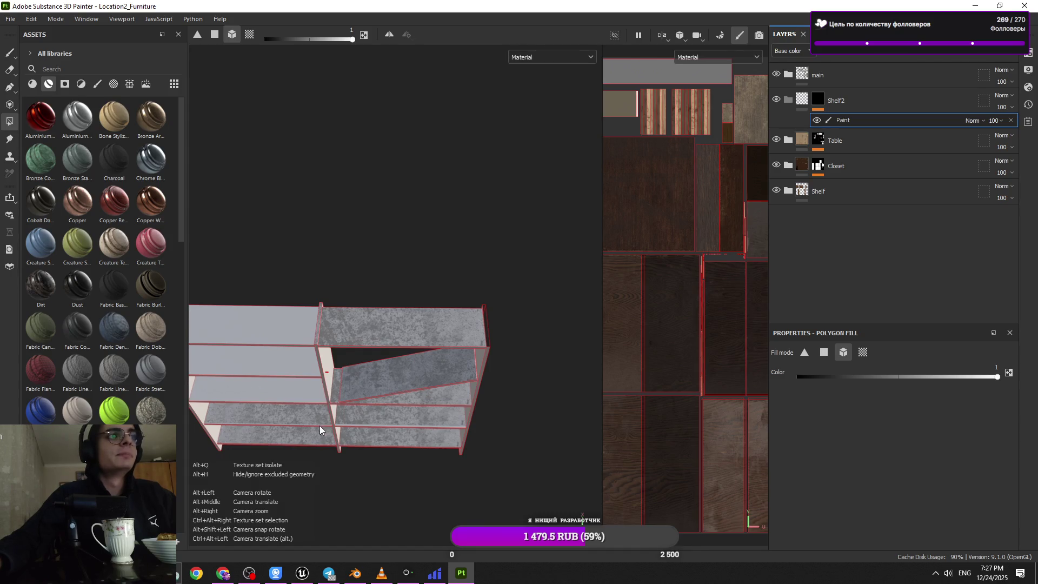
mouse_move(340, 398)
alt+mouse_down()
mouse_move(336, 376)
mouse_move(319, 413)
alt+mouse_up()
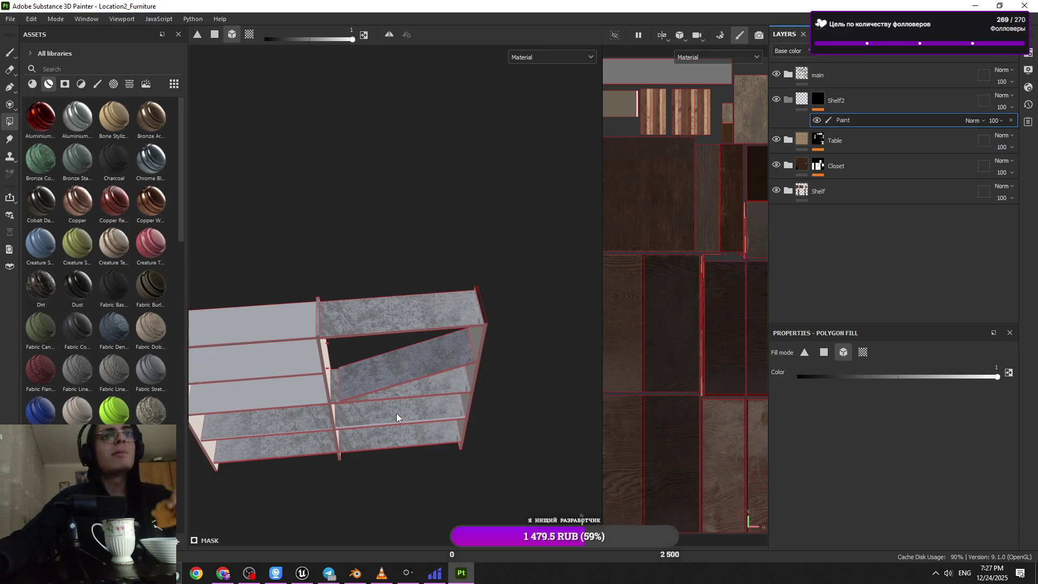
alt+right_drag(436, 391, 453, 385)
mouse_move(453, 385)
alt+mouse_down()
mouse_move(463, 292)
mouse_move(475, 297)
mouse_move(461, 251)
mouse_move(479, 258)
mouse_move(394, 528)
alt+mouse_up()
click(356, 572)
- Select shelf part Cylinder.029 in Edit Mode and pick its linked faces by Material
mouse_move(577, 391)
middle_down()
mouse_move(628, 359)
mouse_move(753, 327)
mouse_move(693, 364)
mouse_move(722, 364)
middle_up()
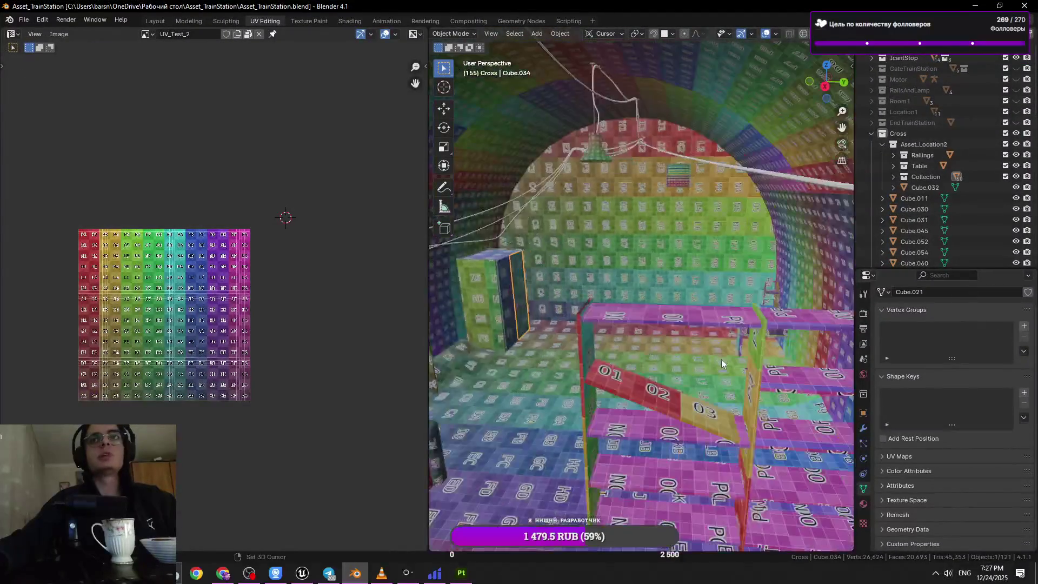
scroll(722, 363, up, 3)
click(626, 378)
key(Tab)
middle_drag(539, 299, 647, 306)
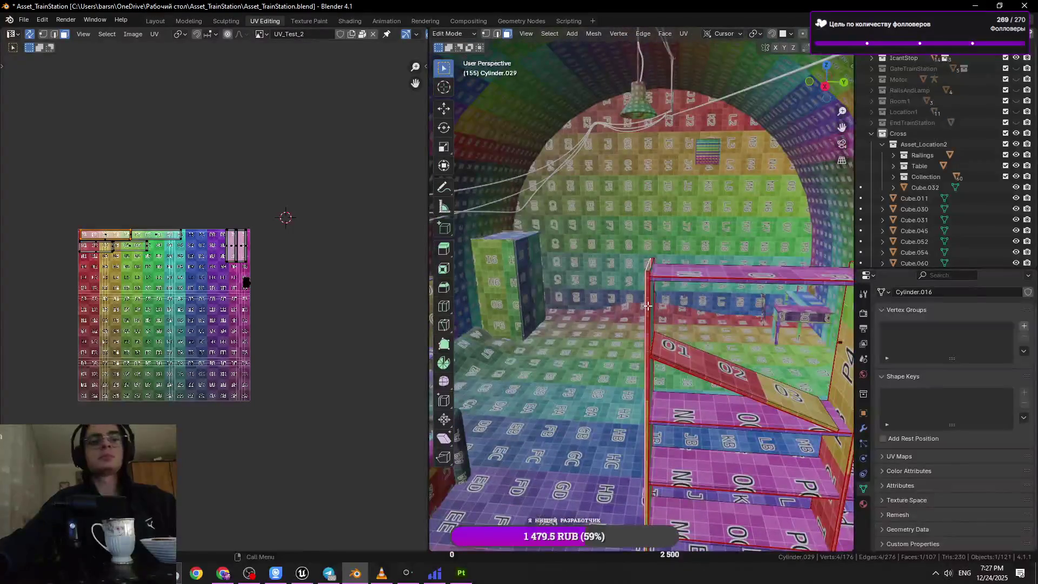
key(l)
click(567, 505)
middle_drag(606, 411, 674, 334)
- Rotate the board 180° around X and then 180° around Z, saving the file
text(rx)
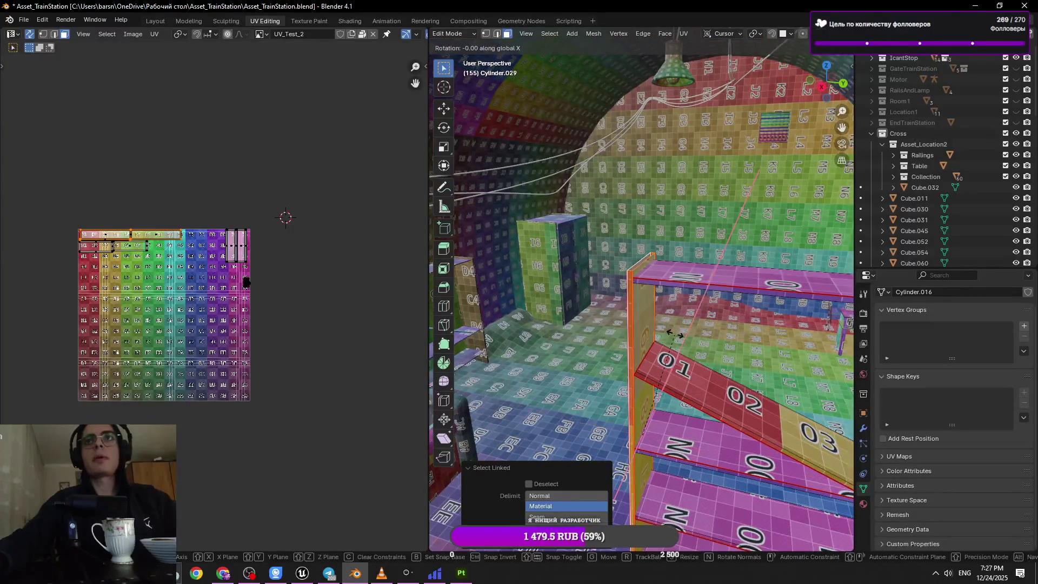
text(180)
key(Return)
mouse_move(674, 335)
middle_down()
mouse_move(757, 307)
mouse_move(778, 311)
middle_up()
key(ctrl+s)
key(r)
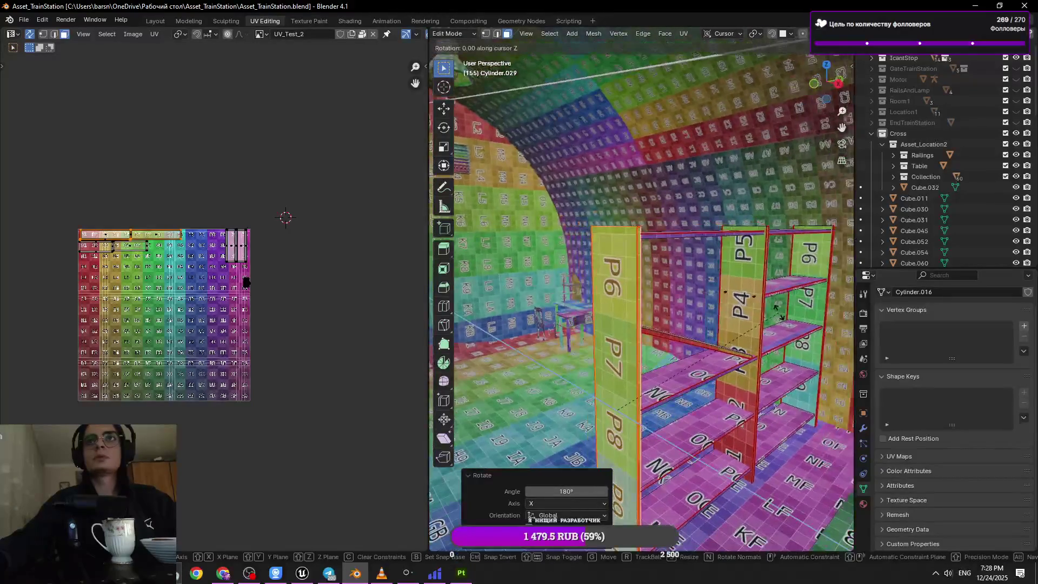
key(Return)
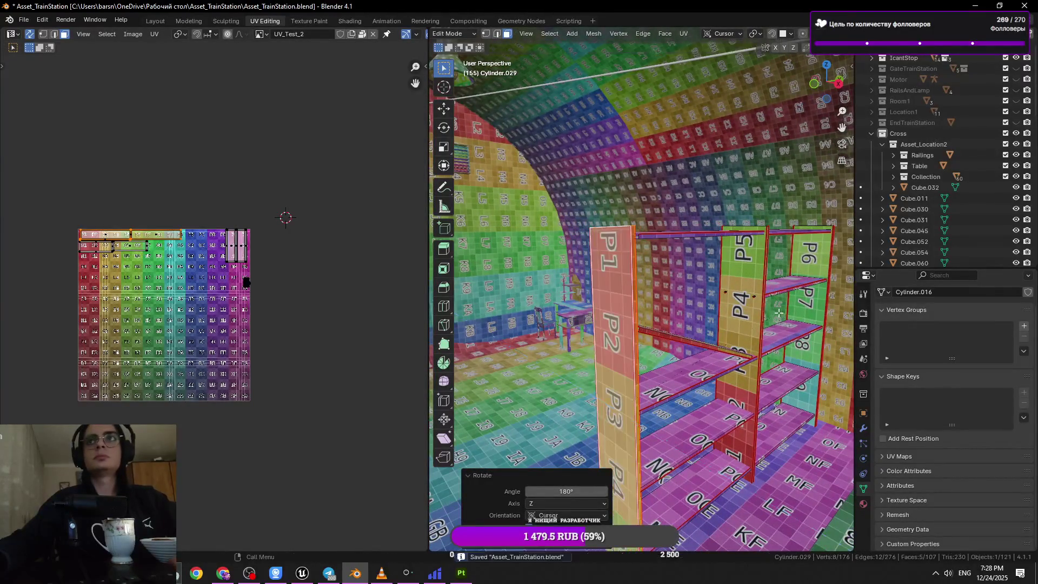
mouse_move(779, 312)
middle_down()
mouse_move(777, 349)
mouse_move(751, 338)
middle_up()
key(ctrl+s)
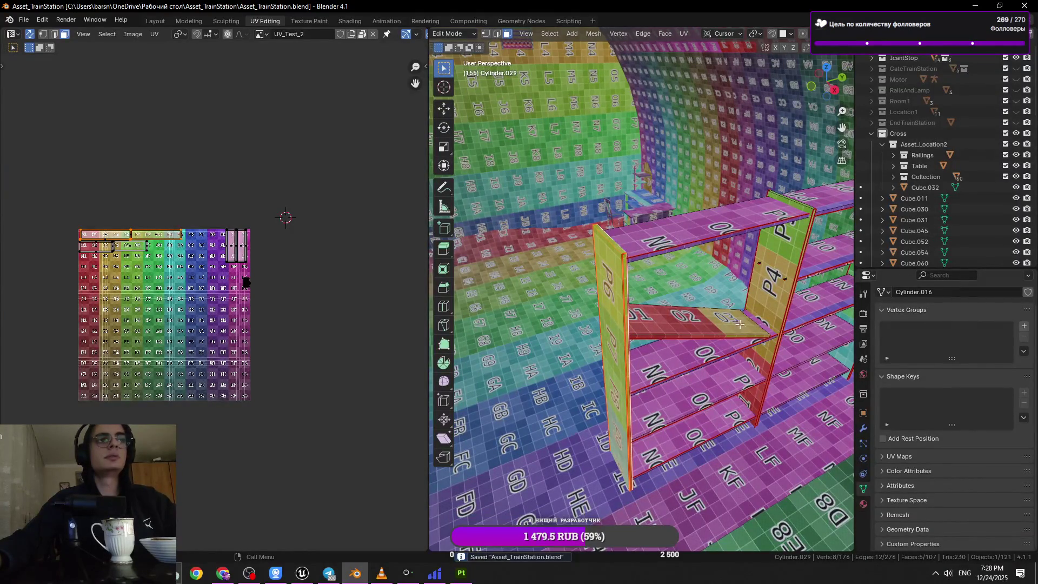
- In Object Mode, add six more shelf parts to the selection and save Asset_TrainStation.blend
key(Tab)
mouse_move(649, 255)
middle_down()
mouse_move(674, 237)
mouse_move(455, 292)
mouse_move(486, 249)
mouse_move(557, 238)
mouse_move(715, 280)
mouse_move(800, 536)
middle_up()
shift+click(673, 237)
shift+click(689, 222)
shift+click(455, 292)
shift+click(487, 254)
shift+click(492, 238)
shift+click(502, 221)
key(ctrl+s)
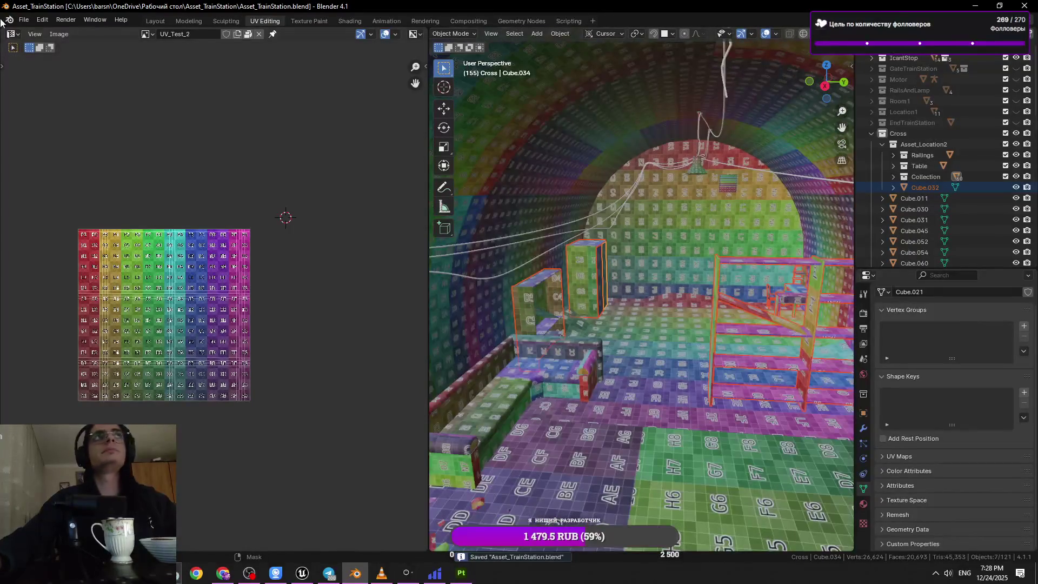
- Start an FBX export targeting the old Location2_Furniture.fbx, then cancel it
click(24, 19)
mouse_move(59, 184)
click(193, 291)
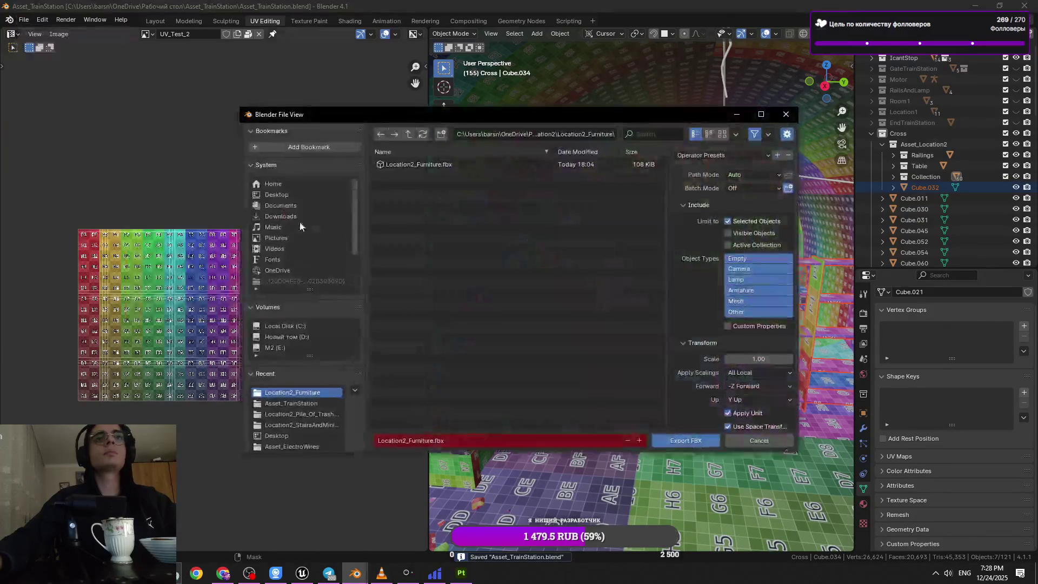
click(289, 195)
click(420, 423)
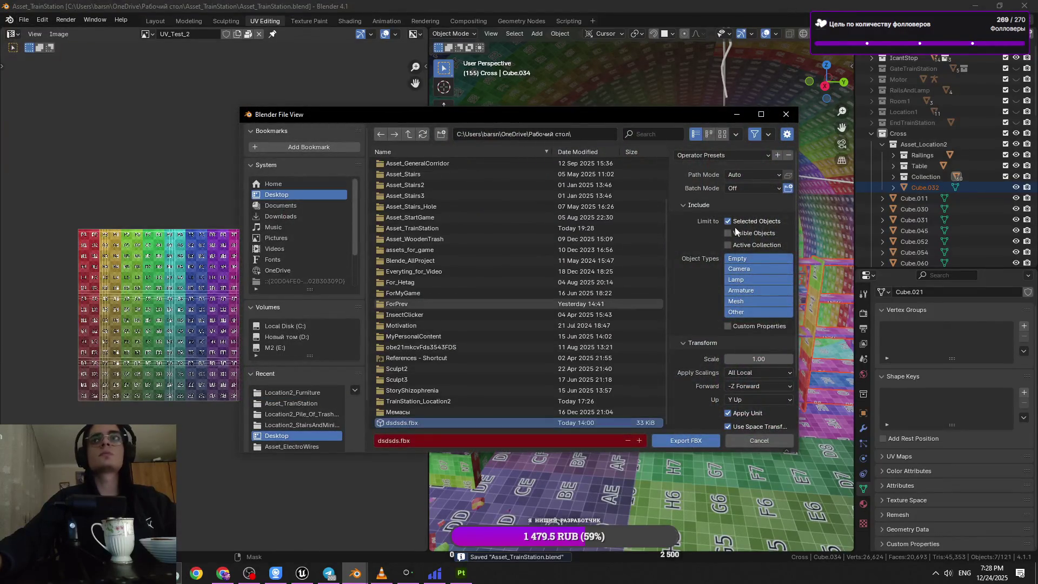
click(672, 444)
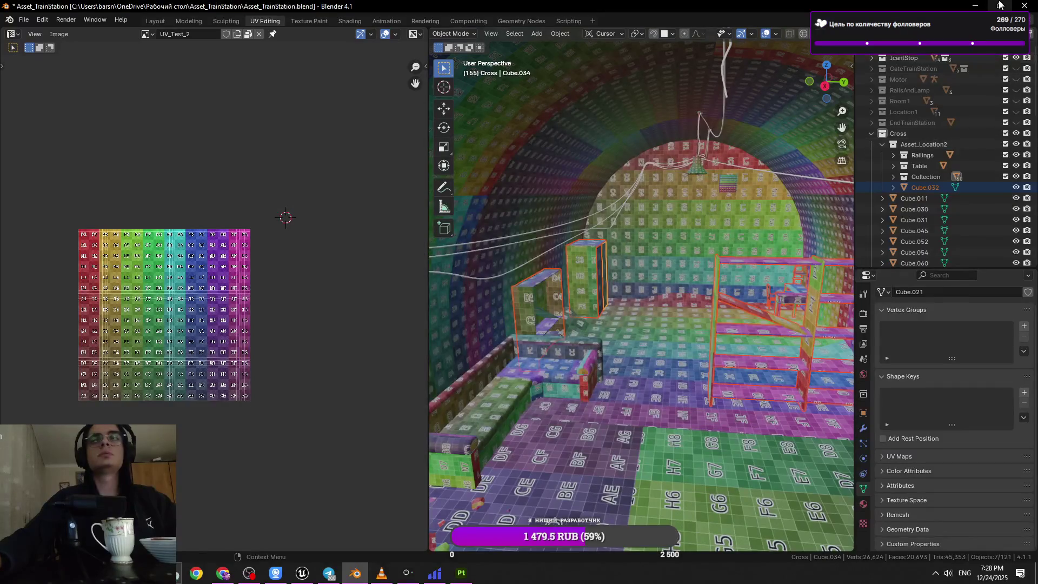
- Start a fresh FBX export and open the TrainStation_Location2 folder
click(9, 19)
mouse_move(453, 578)
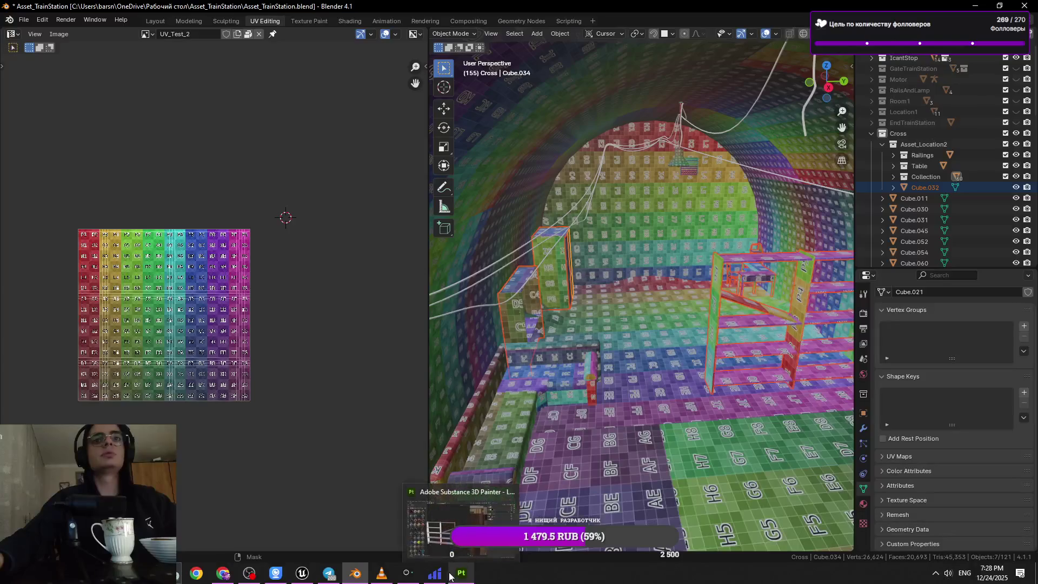
click(25, 20)
mouse_move(73, 184)
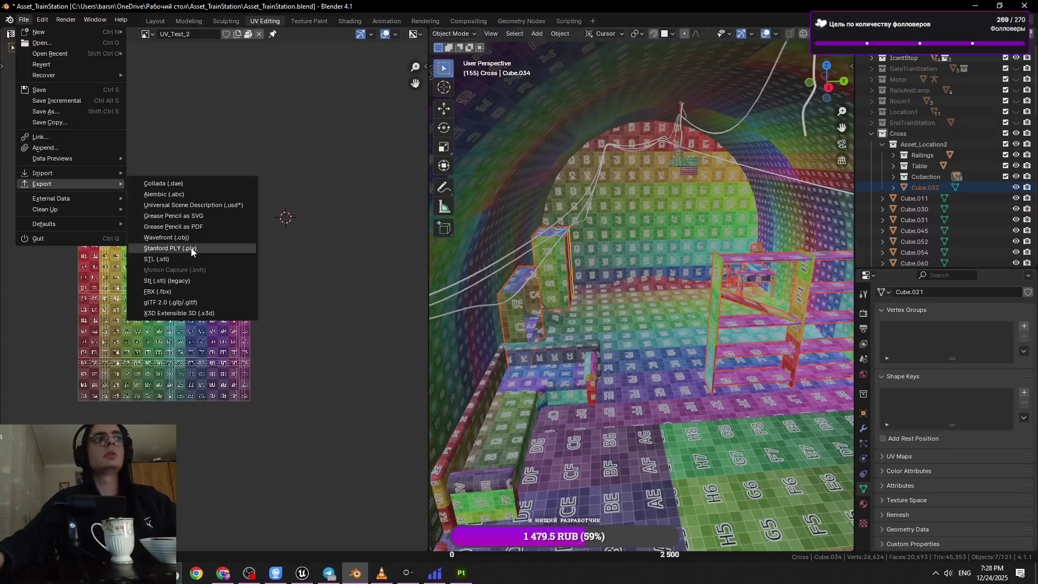
click(162, 292)
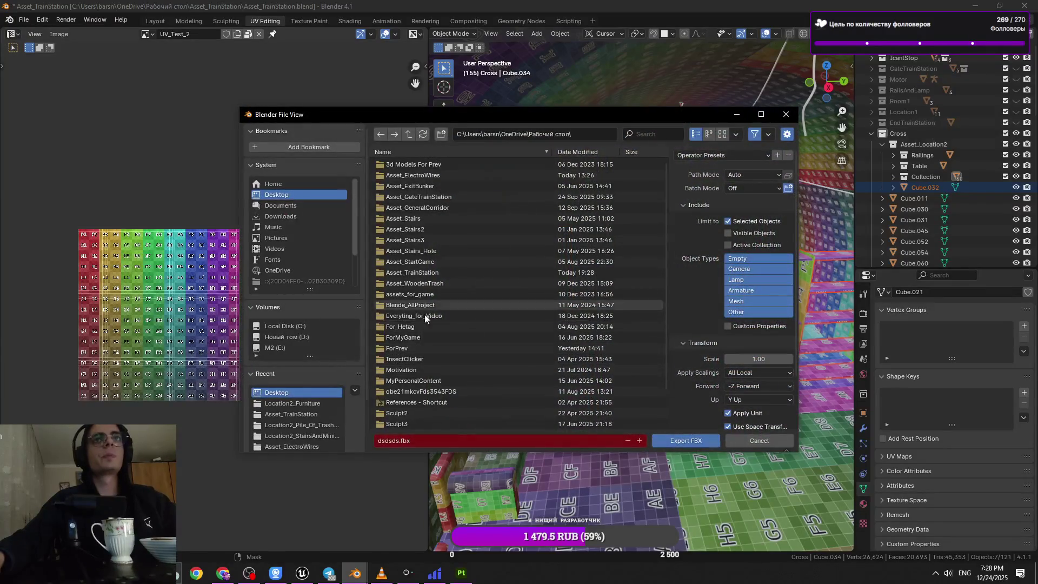
scroll(486, 373, down, 2)
click(501, 401)
double_click(501, 401)
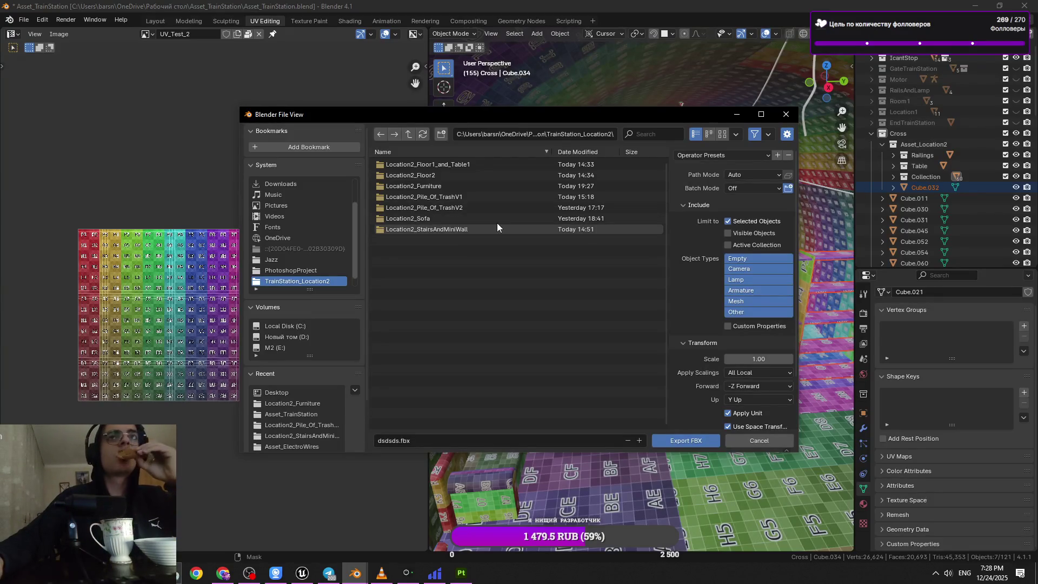
- Overwrite Location2_Furniture.fbx in the Location2_Furniture folder and minimize Blender
double_click(478, 184)
click(449, 164)
click(676, 442)
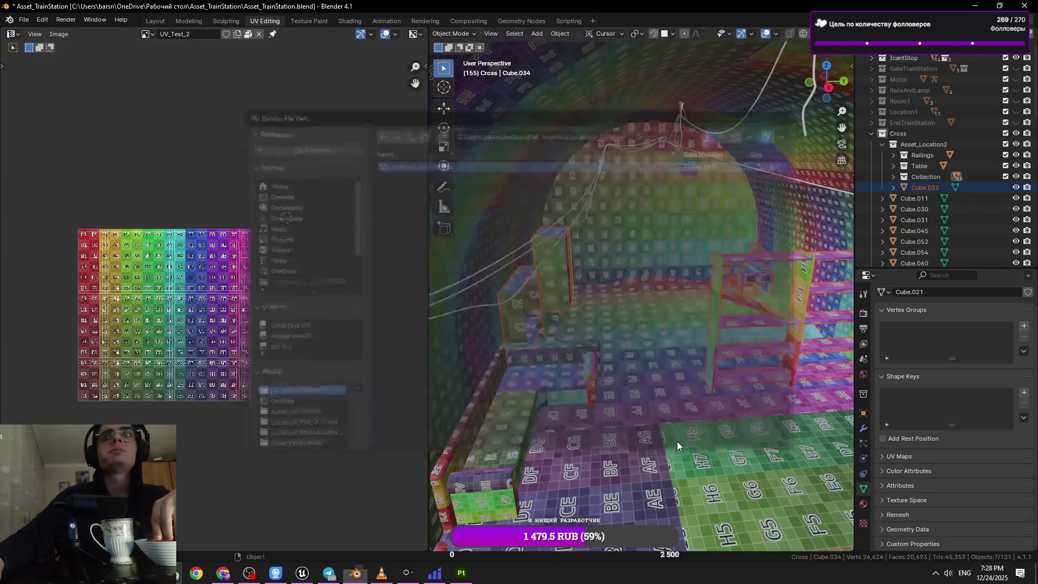
click(987, 6)
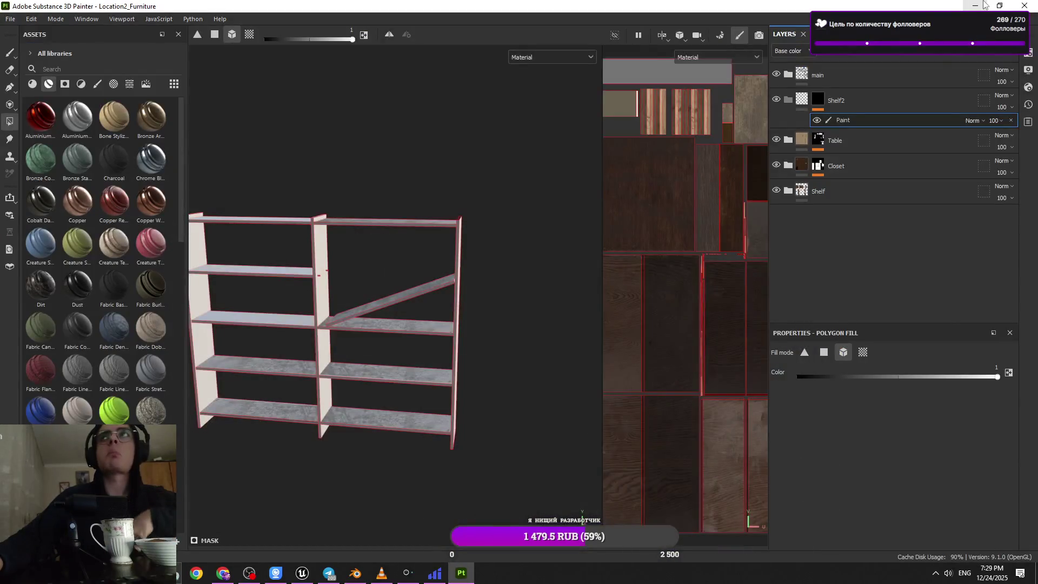
- Open TrainStation_Location2 > Location2_Furniture in Explorer and drag the furniture file onto Substance Painter
click(985, 5)
click(145, 263)
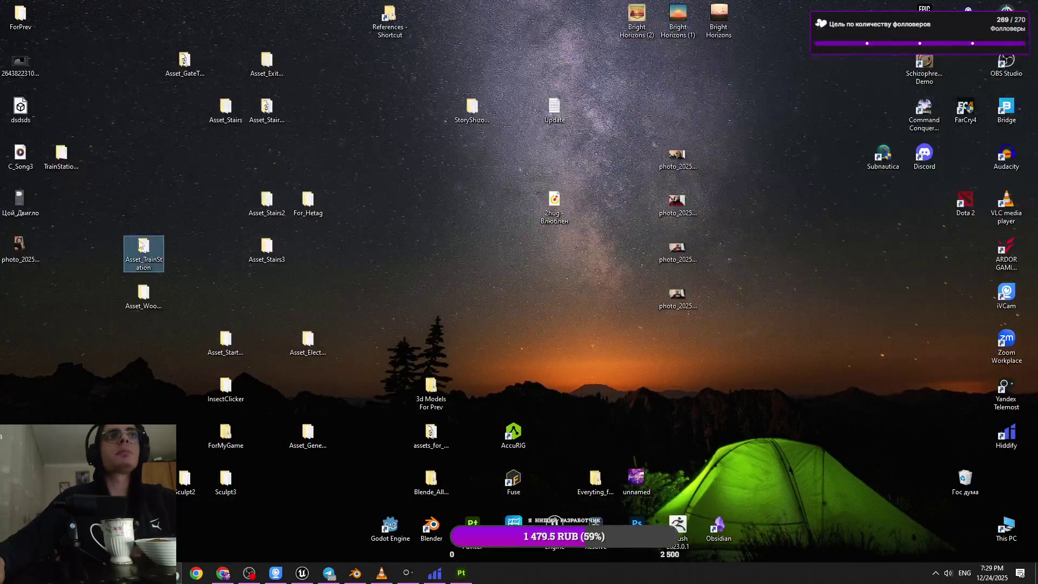
double_click(61, 156)
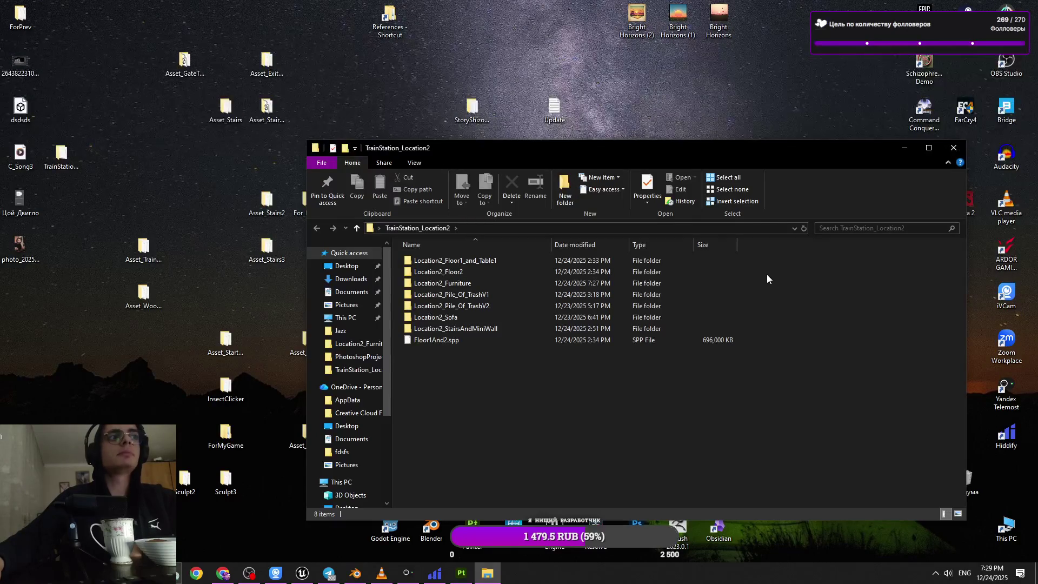
click(929, 147)
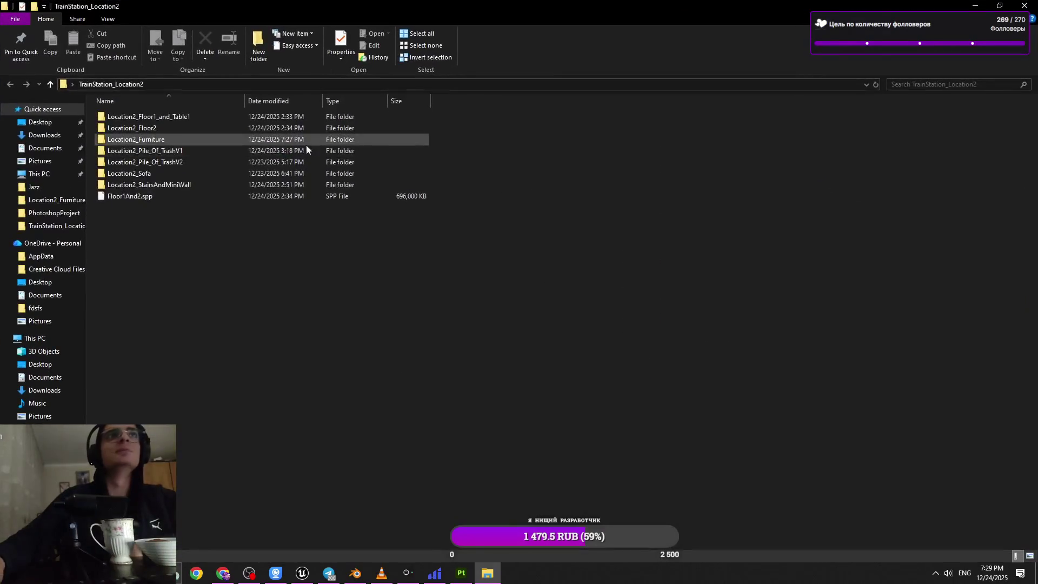
double_click(289, 141)
mouse_move(171, 119)
mouse_down()
mouse_move(406, 441)
mouse_move(460, 580)
mouse_move(399, 315)
mouse_up()
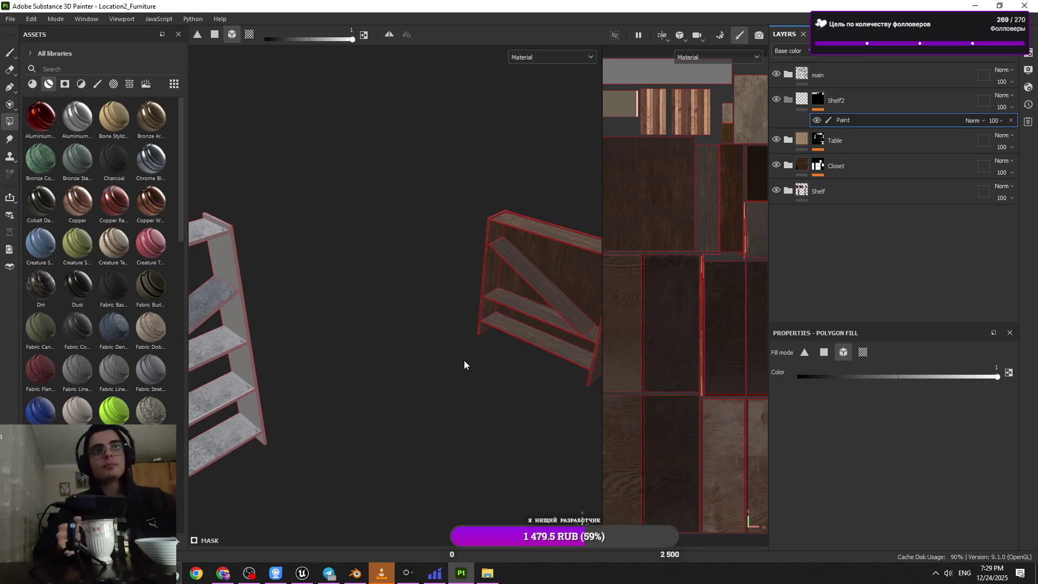
mouse_move(464, 361)
alt+mouse_down()
mouse_move(379, 339)
mouse_move(482, 313)
mouse_move(368, 273)
mouse_move(267, 378)
mouse_move(347, 393)
mouse_move(342, 332)
mouse_move(297, 320)
alt+mouse_up()
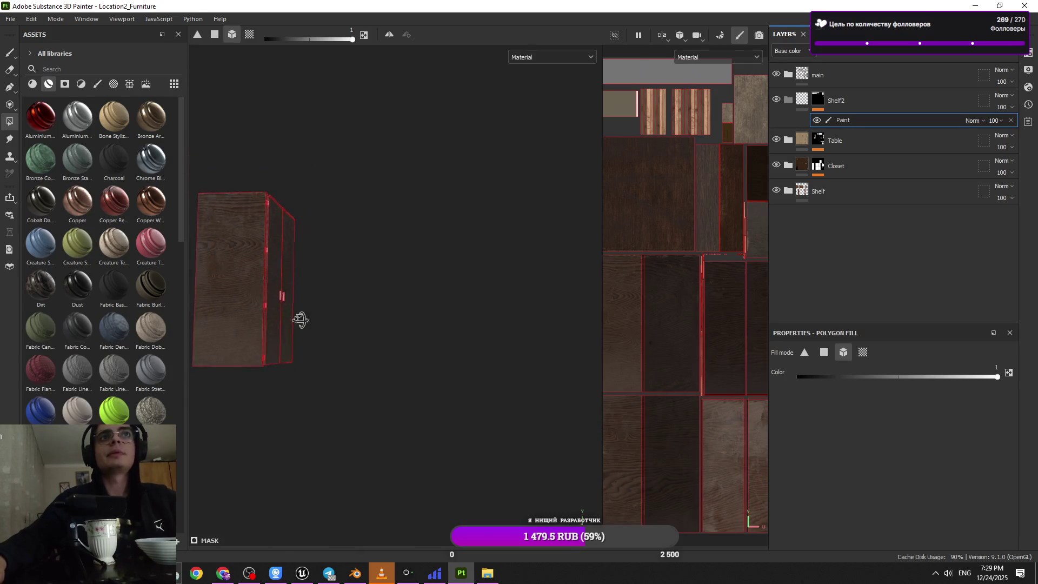
alt+middle_drag(297, 320, 294, 394)
alt+right_drag(294, 394, 476, 431)
mouse_move(476, 431)
alt+mouse_down()
mouse_move(433, 438)
mouse_move(434, 292)
mouse_move(427, 317)
alt+mouse_up()
mouse_move(428, 317)
alt+right_down()
mouse_move(433, 379)
mouse_move(427, 325)
mouse_move(417, 395)
mouse_move(337, 358)
alt+right_up()
mouse_move(337, 358)
alt+mouse_down()
mouse_move(440, 338)
mouse_move(231, 454)
alt+mouse_up()
mouse_move(232, 454)
alt+right_down()
mouse_move(440, 394)
mouse_move(406, 328)
alt+right_up()
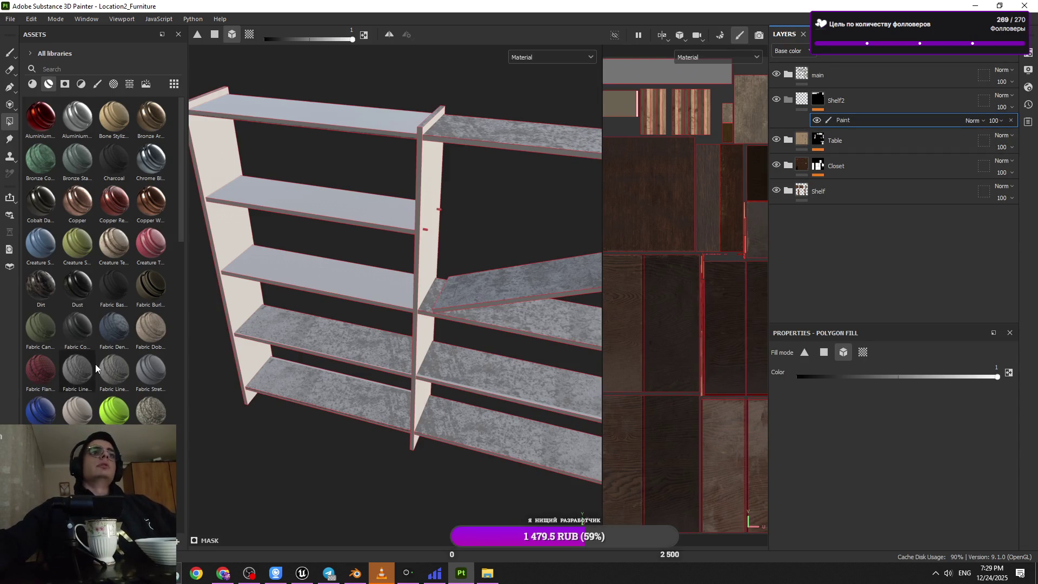
scroll(95, 365, down, 15)
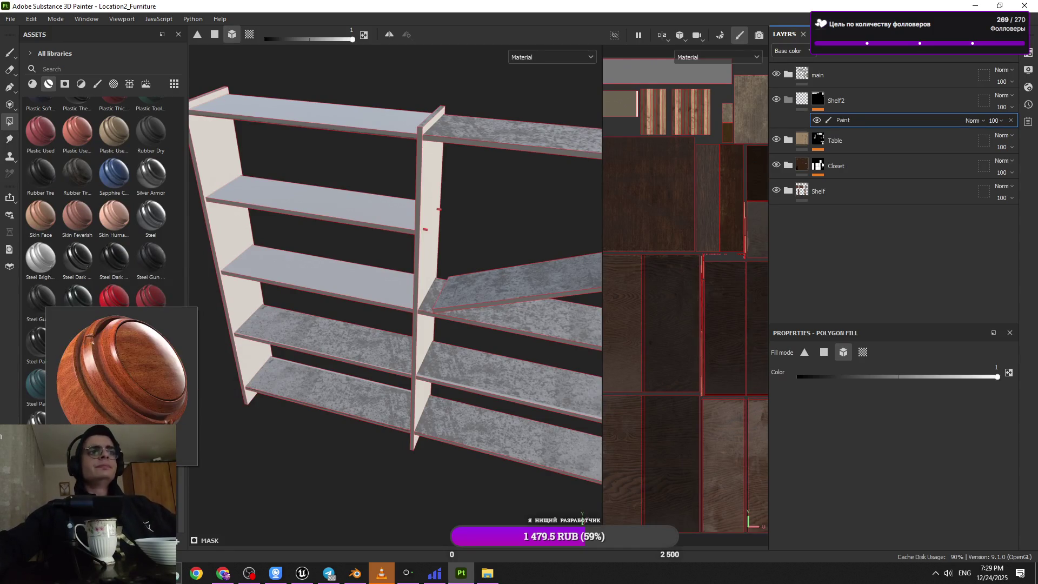
mouse_move(150, 418)
mouse_down()
mouse_move(807, 160)
mouse_move(860, 107)
mouse_up()
- Add a Wood Beech Veined material layer, then delete it
drag(840, 156, 838, 146)
scroll(473, 355, down, 10)
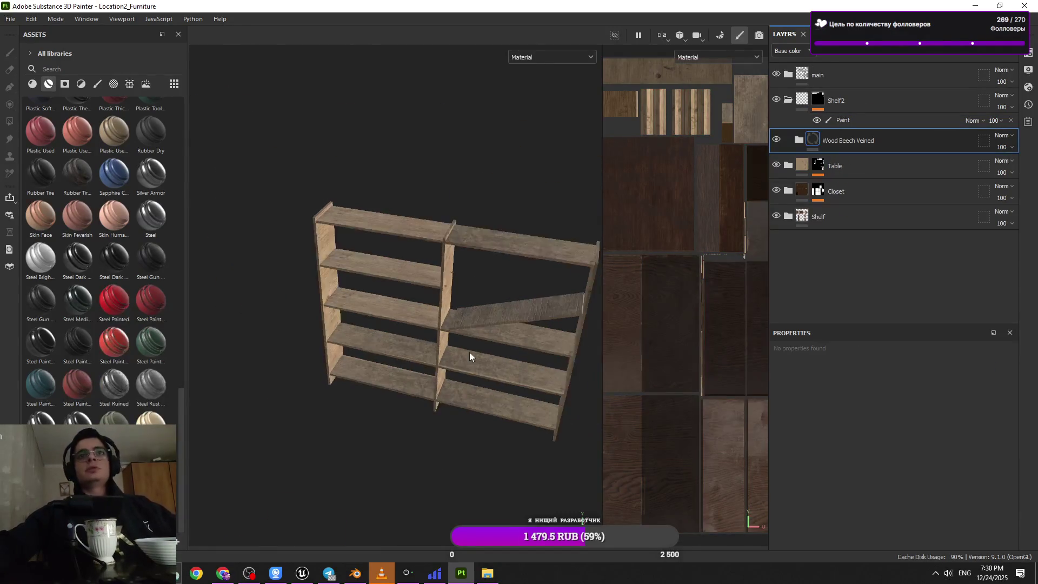
scroll(445, 322, up, 3)
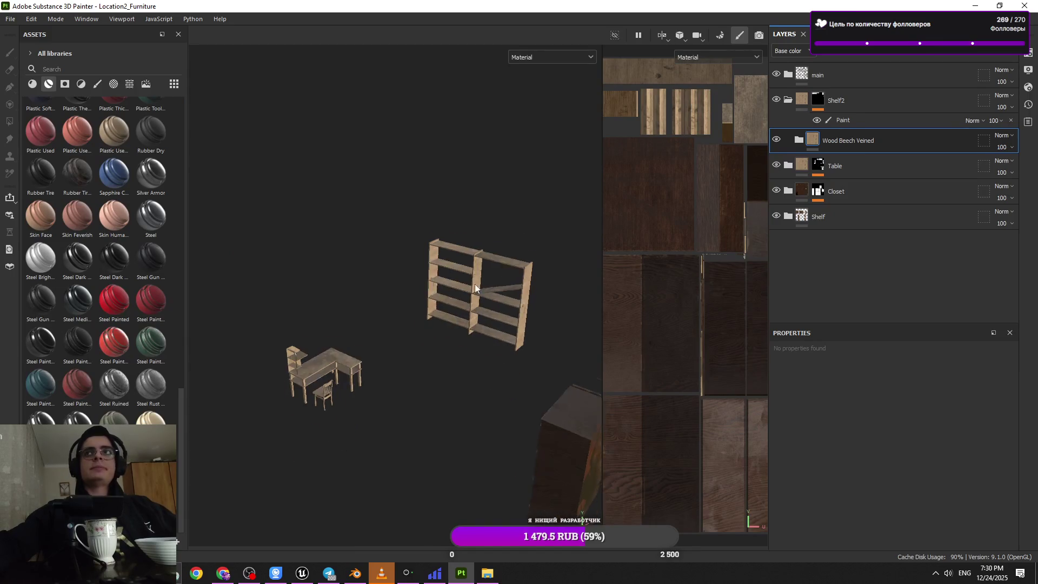
click(854, 120)
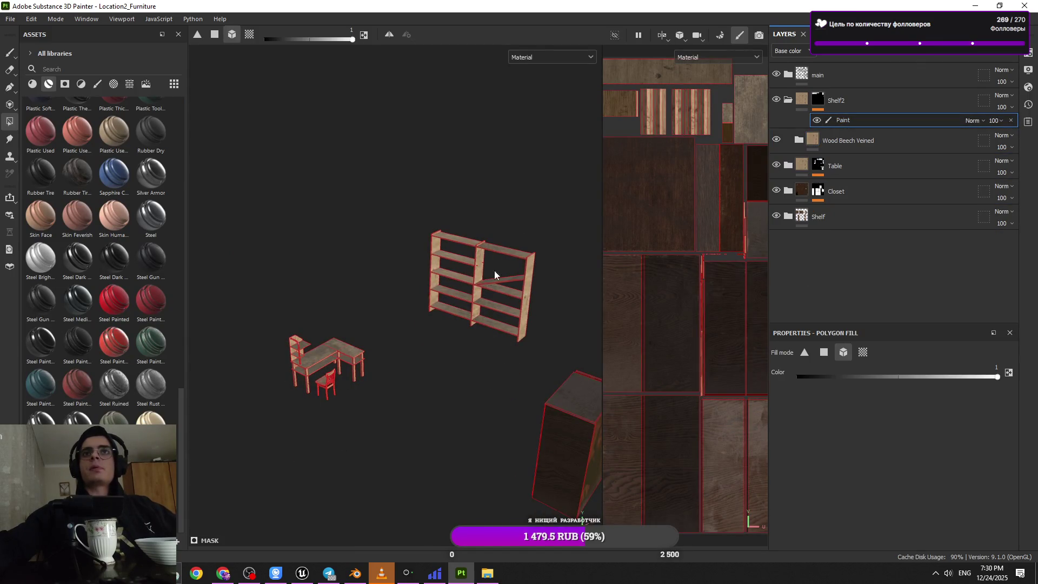
alt+drag(472, 291, 493, 291)
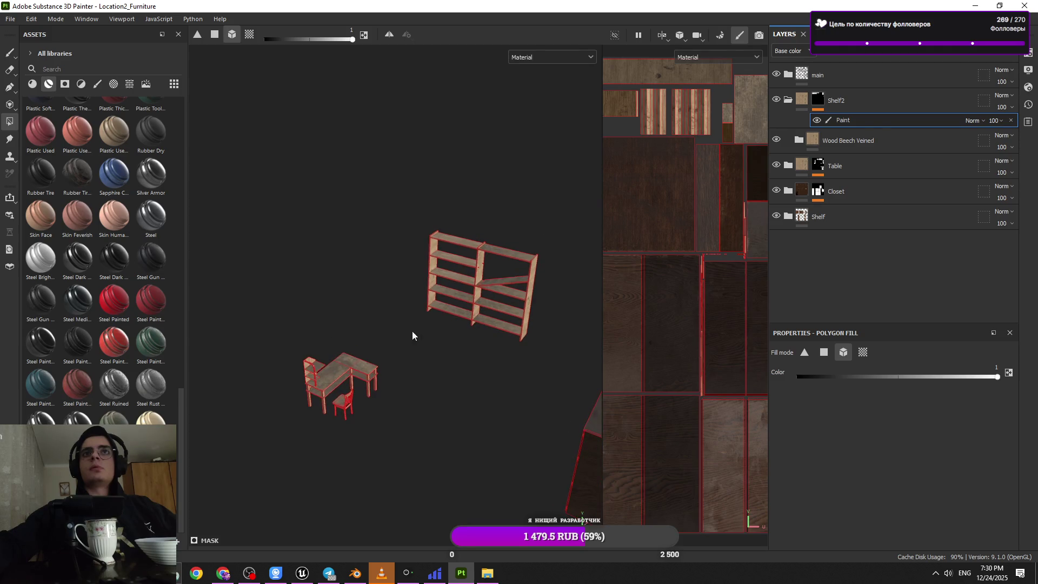
scroll(451, 330, up, 4)
click(861, 140)
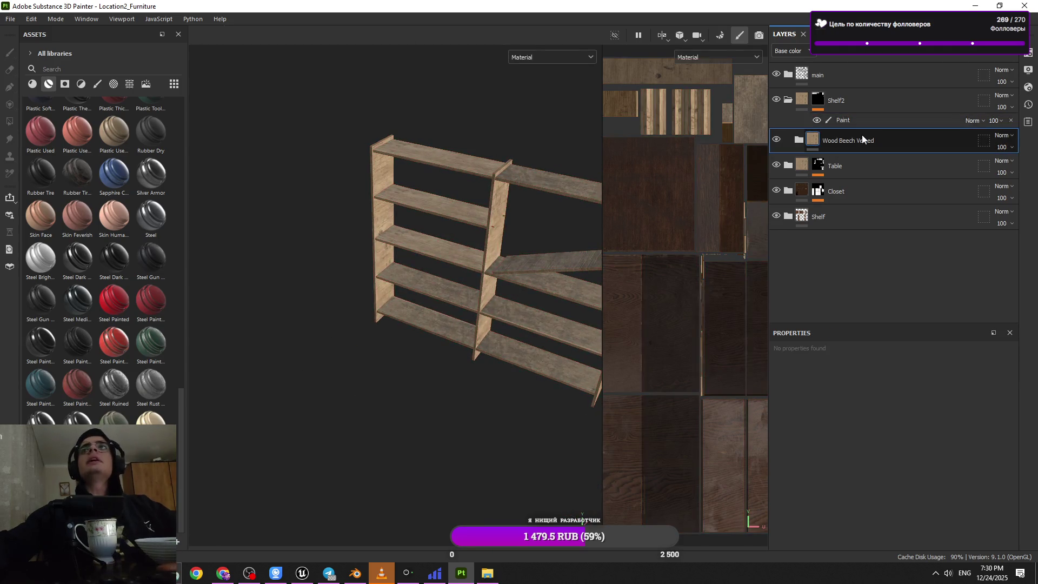
key(Delete)
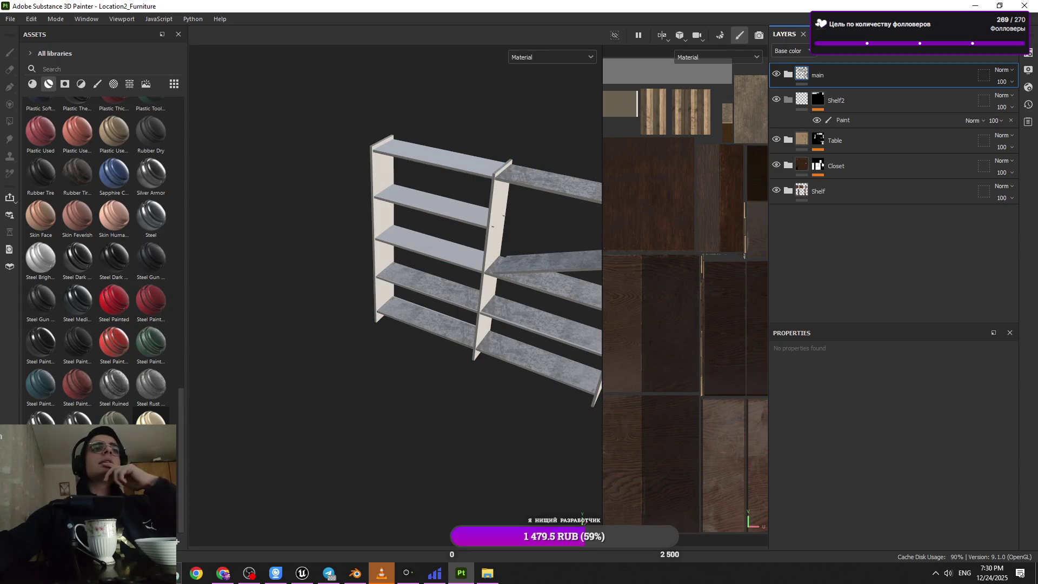
- Drag Wood Chest Stylized onto the Shelf layer and zoom in on the wooden shelf
mouse_move(97, 449)
mouse_down()
mouse_move(807, 200)
mouse_move(870, 104)
mouse_up()
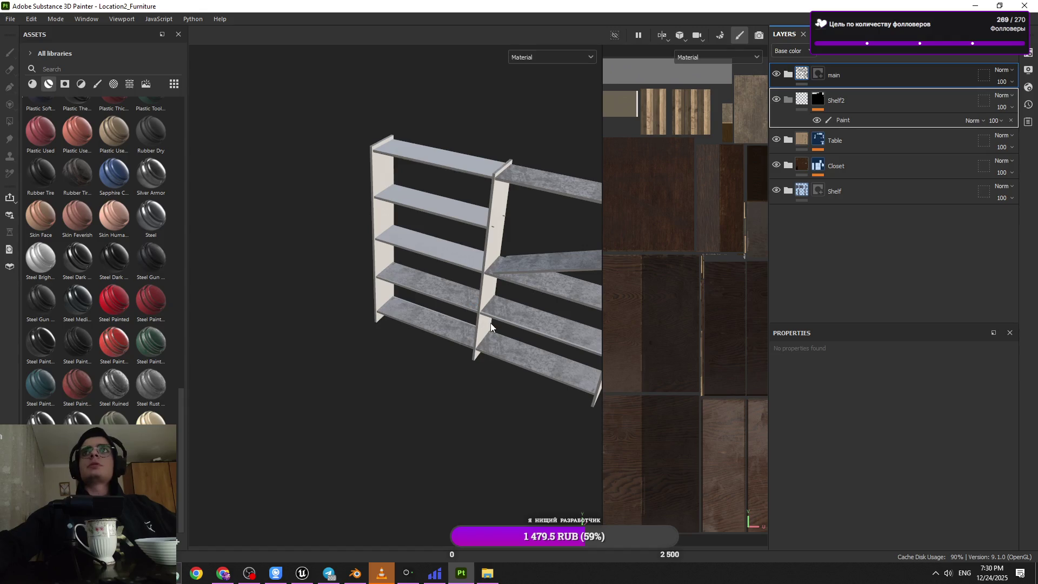
mouse_move(452, 336)
alt+mouse_down()
mouse_move(531, 278)
mouse_move(424, 354)
mouse_move(444, 352)
alt+mouse_up()
mouse_move(434, 309)
alt+mouse_down()
mouse_move(522, 213)
mouse_move(396, 366)
mouse_move(443, 387)
mouse_move(402, 440)
mouse_move(354, 234)
mouse_move(380, 327)
mouse_move(447, 271)
mouse_move(356, 293)
mouse_move(378, 355)
mouse_move(366, 304)
mouse_move(405, 331)
mouse_move(579, 269)
alt+mouse_up()
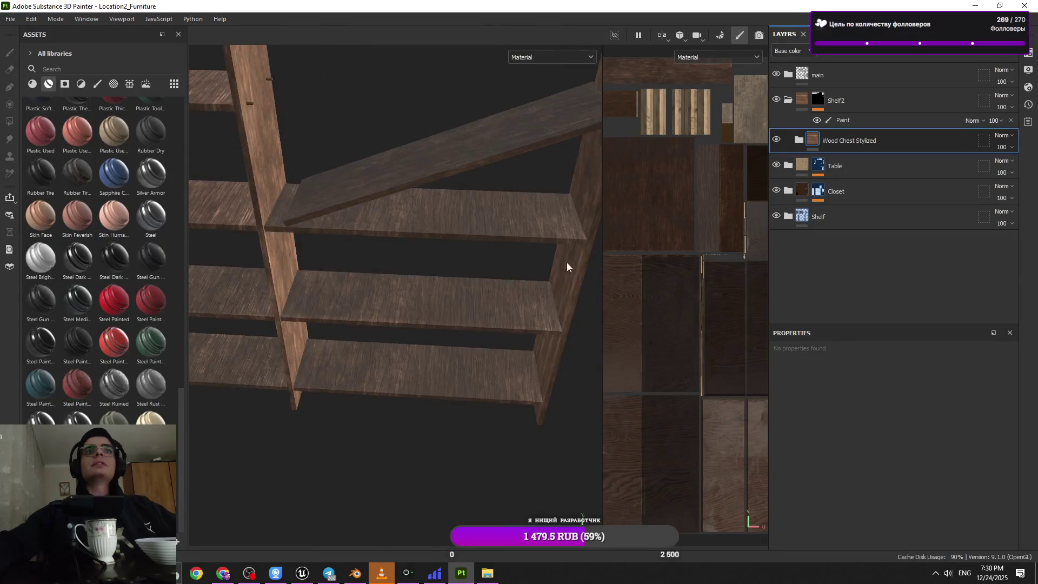
- Inspect the Wood Chest Stylized shelf from several angles with rotated lighting, then bring VLC forward
mouse_move(410, 248)
alt+mouse_down()
mouse_move(255, 257)
mouse_move(364, 261)
mouse_move(410, 209)
mouse_move(407, 272)
mouse_move(509, 244)
alt+mouse_up()
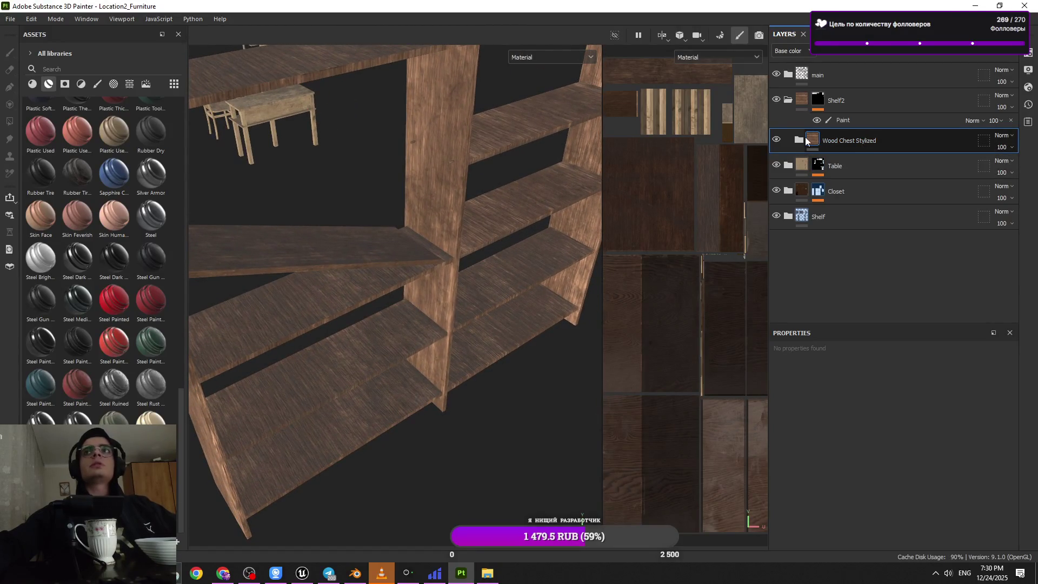
click(800, 140)
click(803, 137)
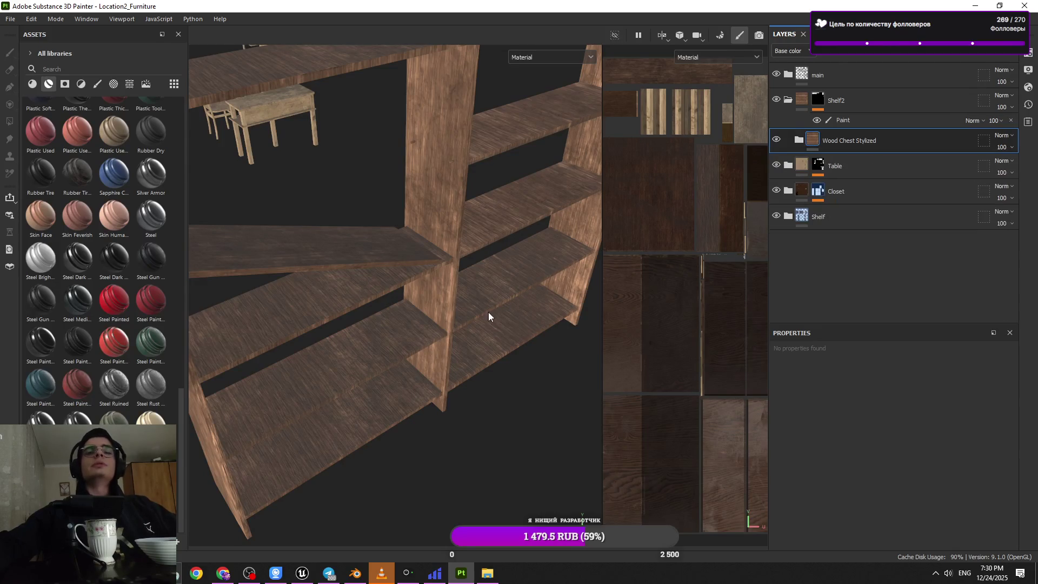
alt+drag(489, 310, 488, 307)
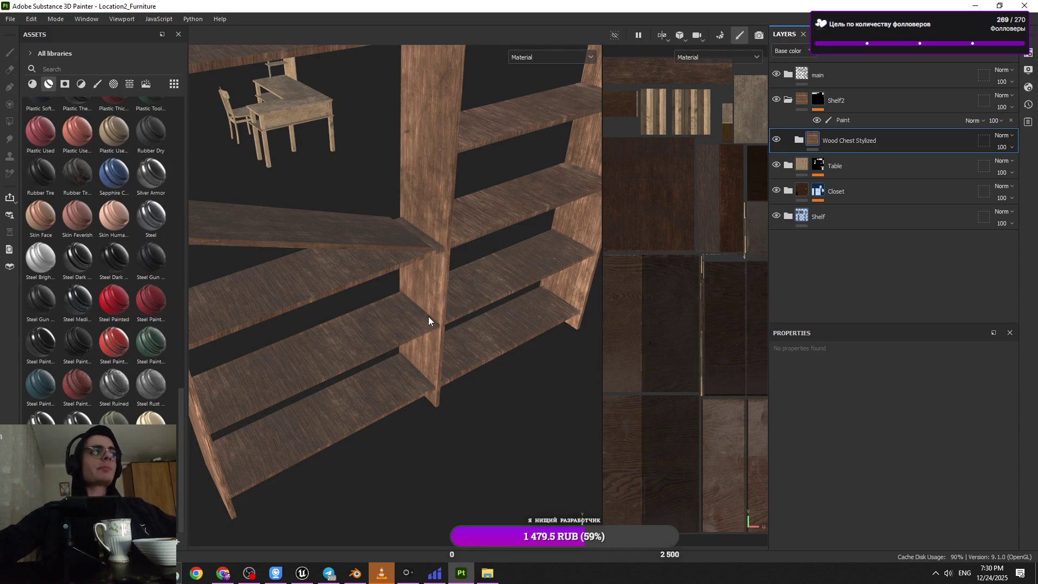
scroll(429, 316, down, 5)
alt+right_drag(423, 299, 475, 269)
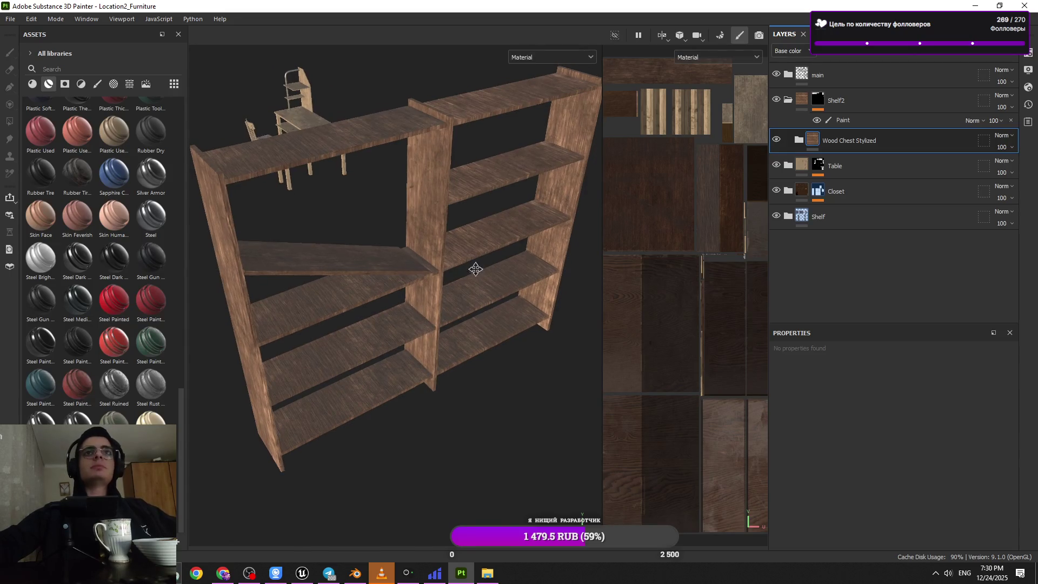
mouse_move(475, 269)
alt+mouse_down()
mouse_move(424, 283)
mouse_move(464, 290)
alt+mouse_up()
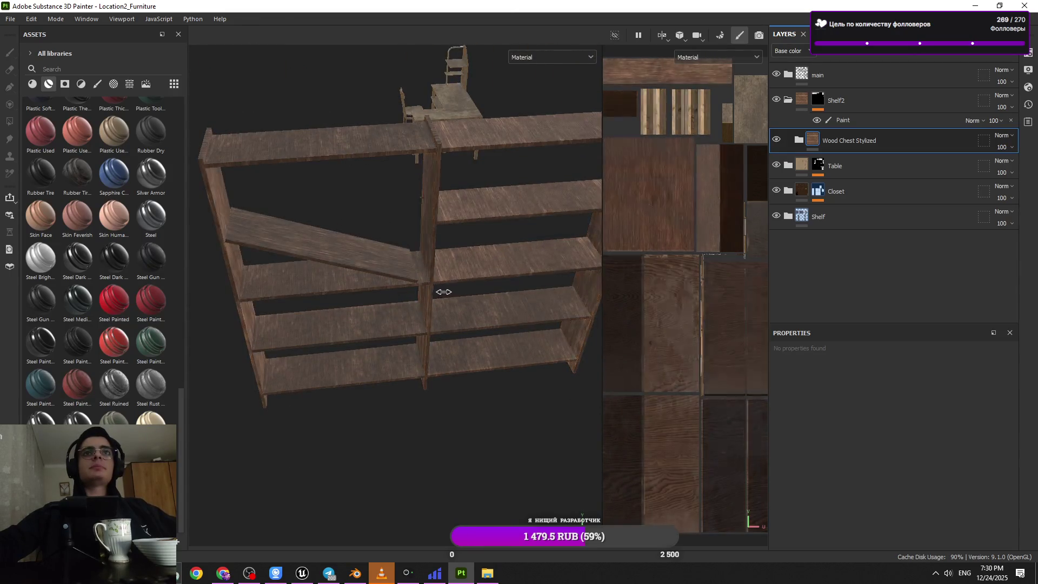
shift+right_drag(445, 292, 435, 293)
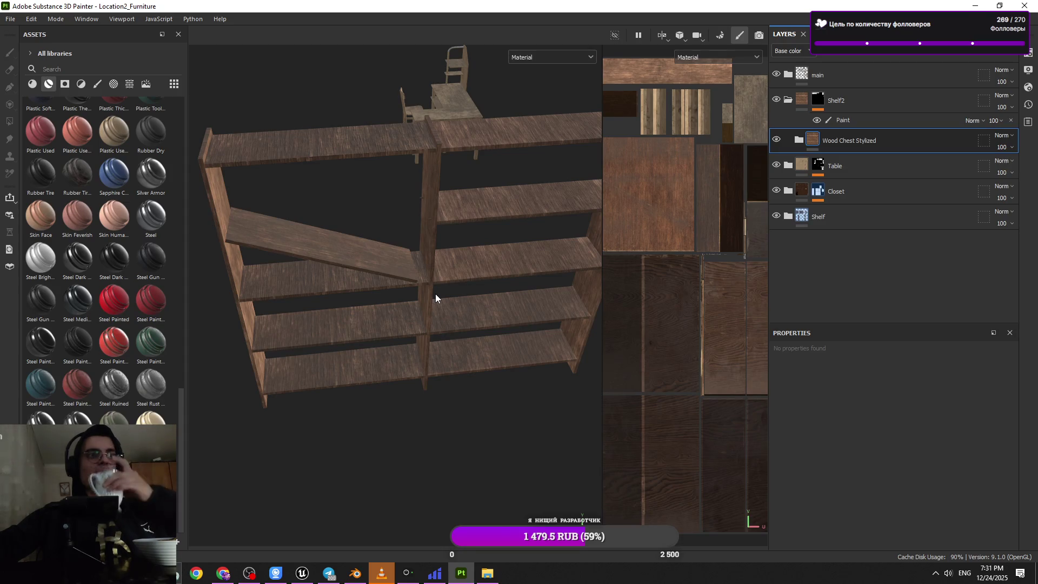
alt+drag(436, 293, 478, 289)
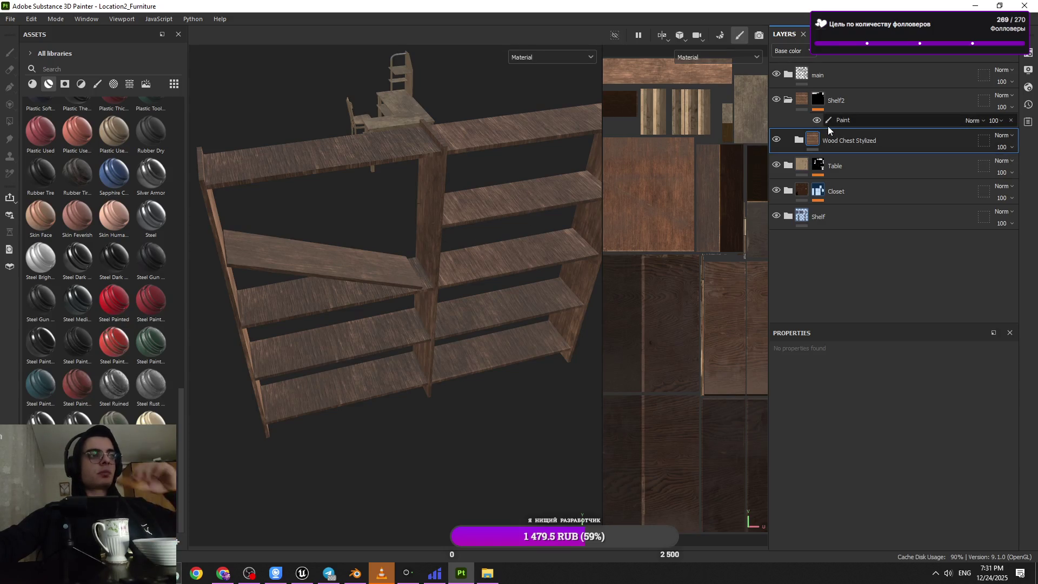
click(383, 573)
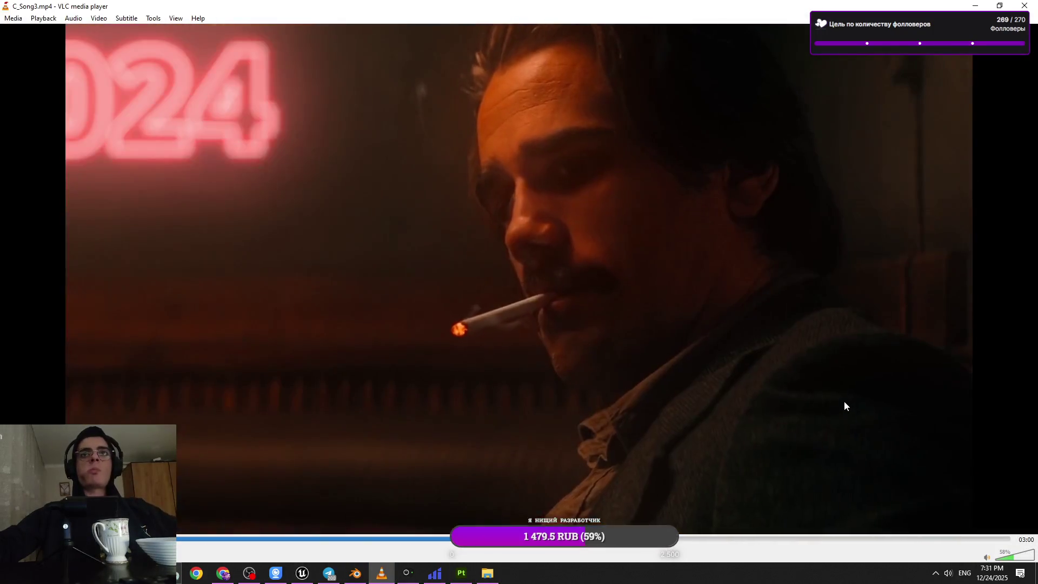
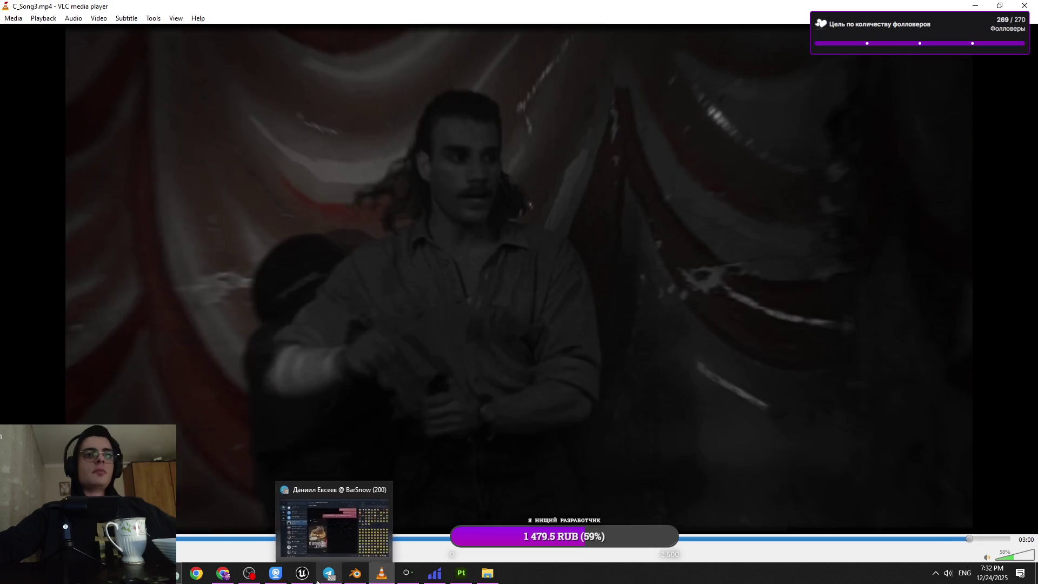
- Switch from VLC to the Location2_Furniture shelf project in Substance 3D Painter
mouse_move(306, 582)
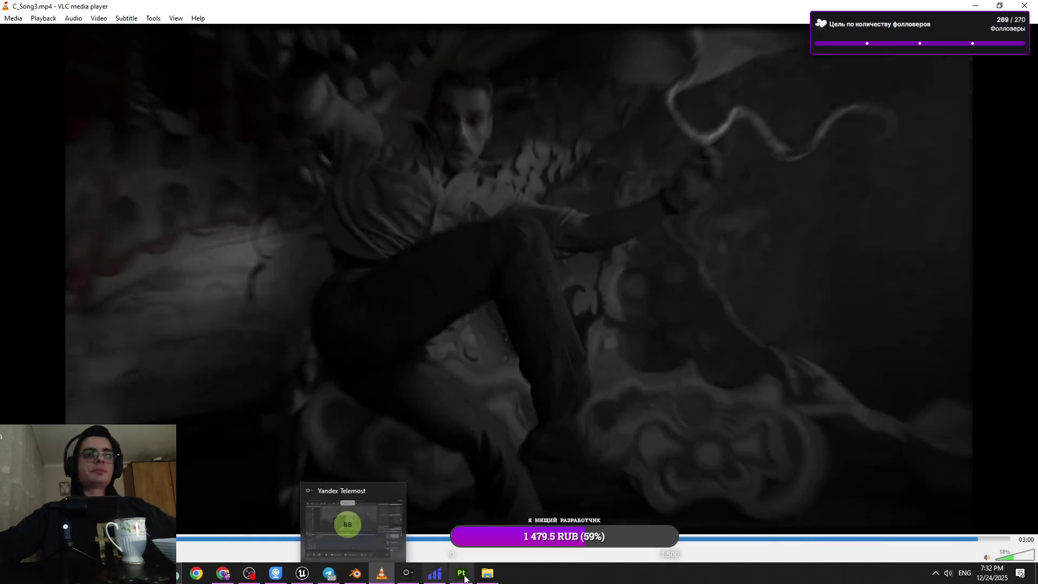
click(461, 573)
mouse_move(394, 378)
alt+mouse_down()
mouse_move(398, 251)
mouse_move(473, 326)
mouse_move(398, 364)
alt+mouse_up()
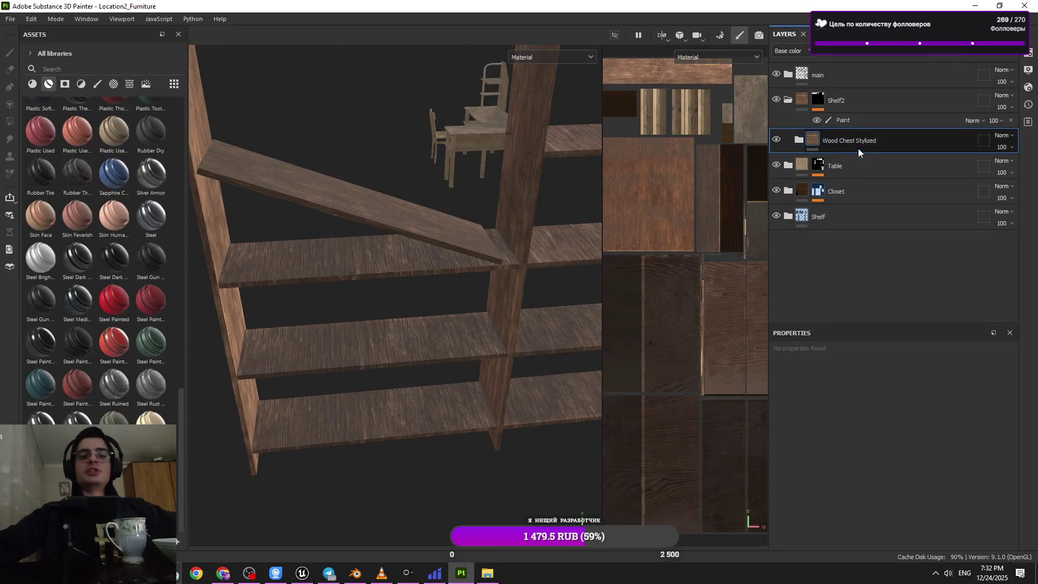
- Replace the Wood Chest Stylized layer with Wood Ship Hull Old on the Shelf2 folder
key(Delete)
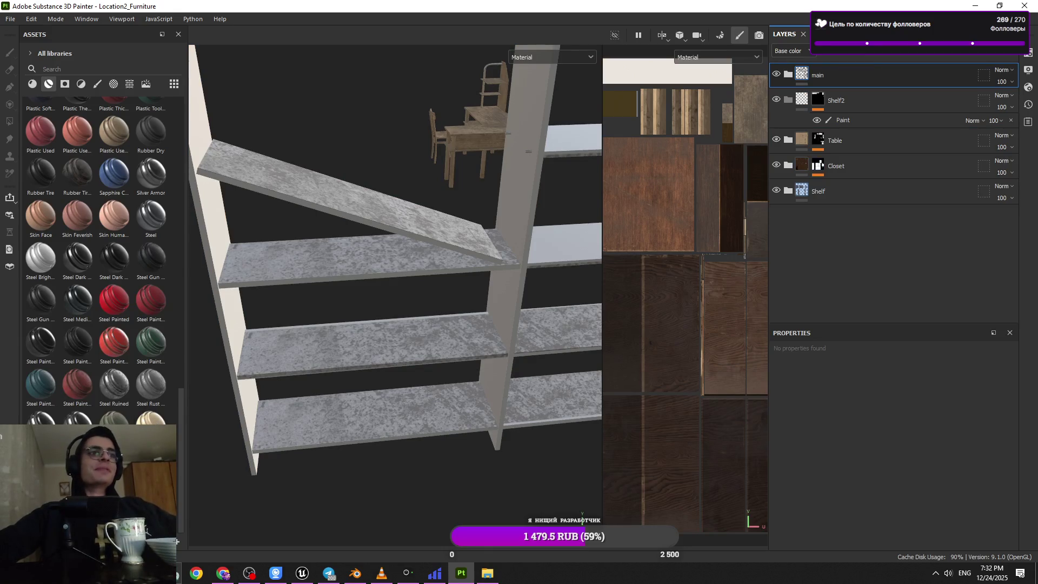
mouse_move(162, 438)
mouse_down()
mouse_move(190, 438)
mouse_move(869, 185)
mouse_move(878, 102)
mouse_up()
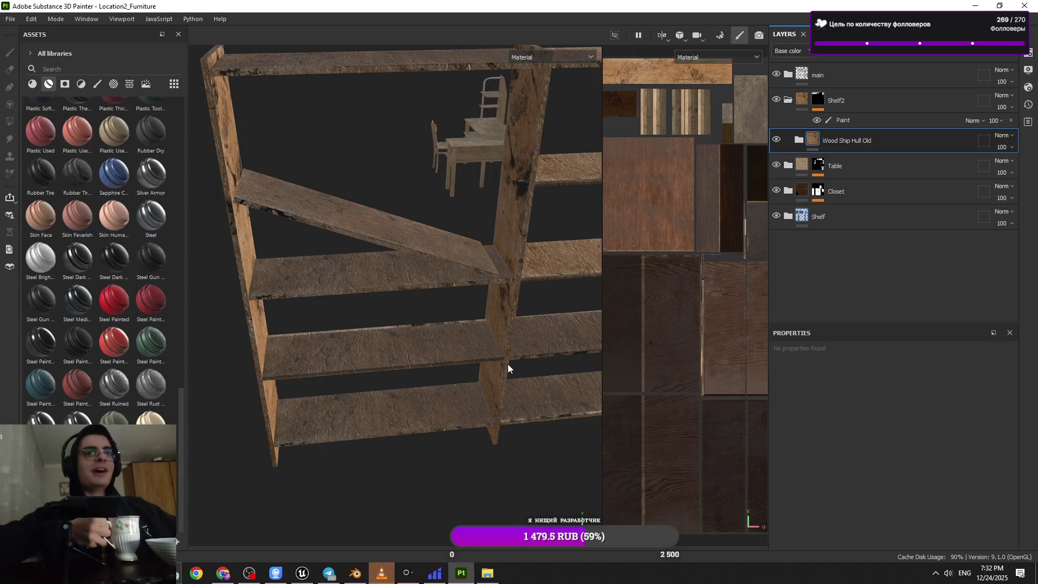
mouse_move(508, 365)
alt+mouse_down()
mouse_move(378, 348)
mouse_move(456, 391)
mouse_move(457, 369)
alt+mouse_up()
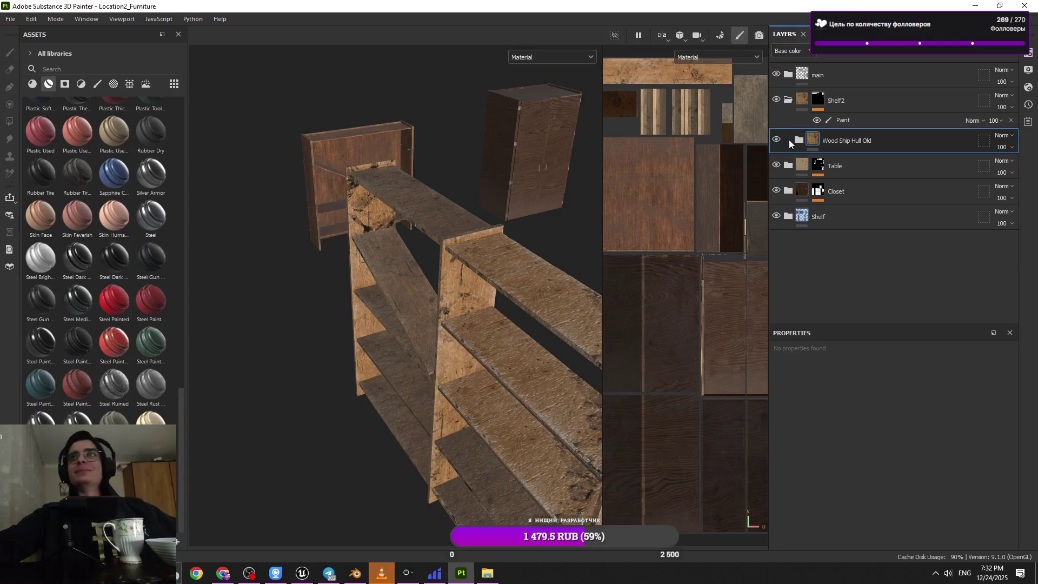
key(f)
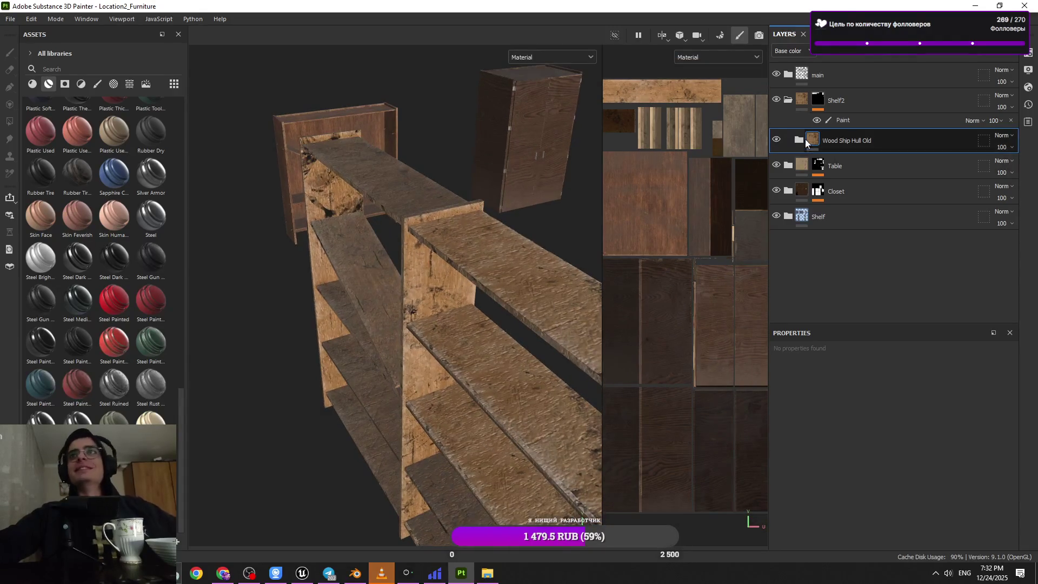
- Expand Wood Ship Hull Old and toggle Stains, Veins and Wood Fibers to compare, selecting Wood Fibers
click(798, 140)
scroll(791, 209, down, 2)
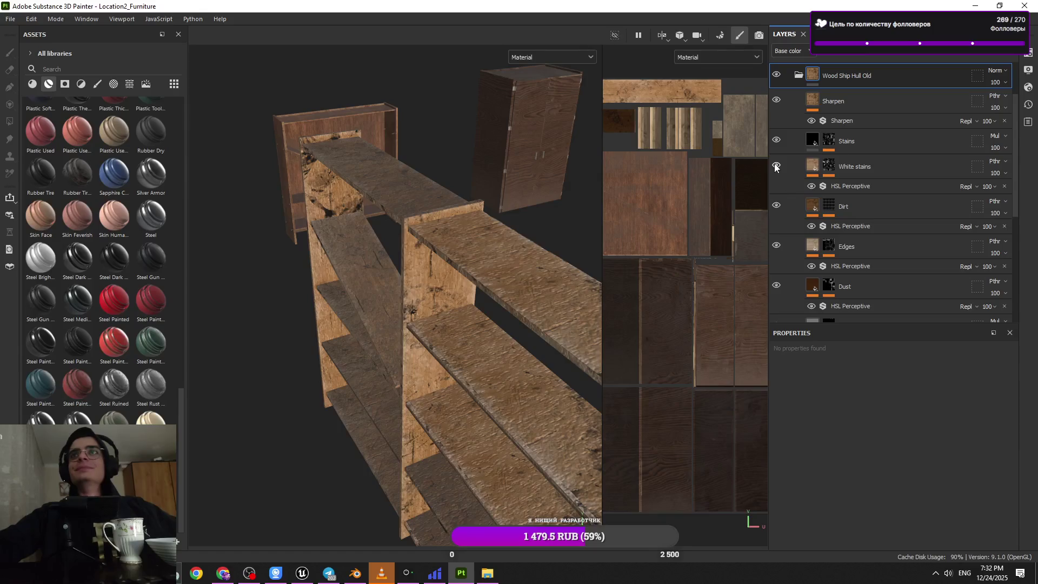
click(776, 140)
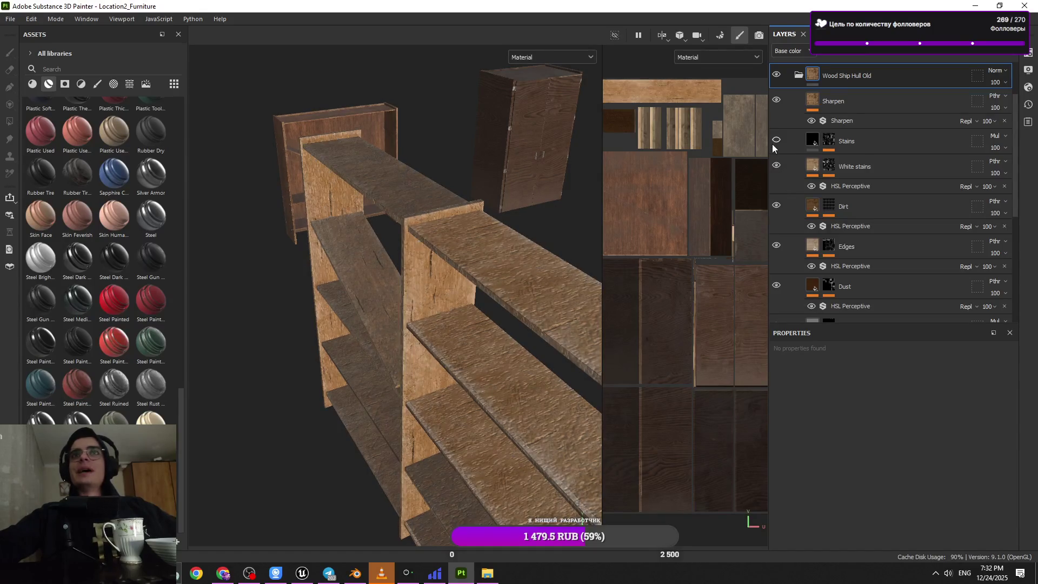
click(774, 141)
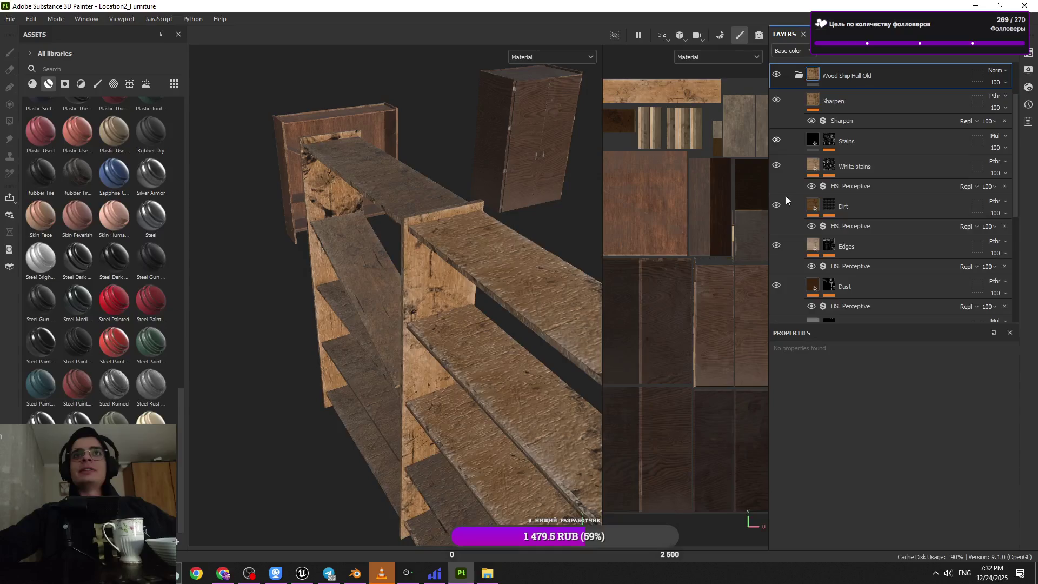
scroll(785, 265, down, 2)
click(779, 261)
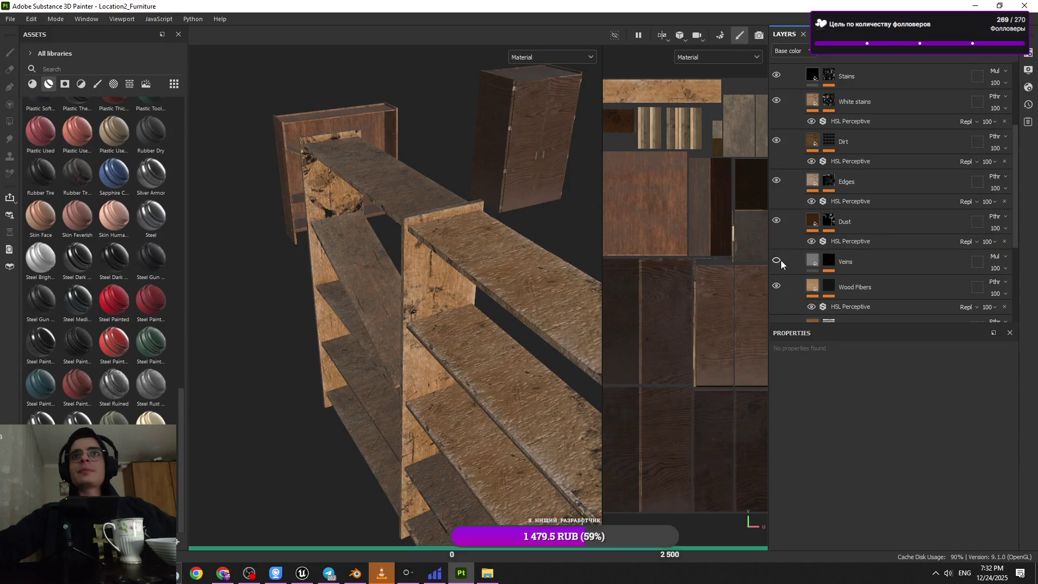
click(777, 289)
click(777, 291)
click(880, 288)
- Delete the Wood Fibers layer and orbit around the shelf to inspect the worn wood
key(Delete)
mouse_move(549, 316)
alt+mouse_down()
mouse_move(555, 365)
mouse_move(526, 200)
alt+mouse_up()
mouse_move(526, 200)
alt+right_down()
mouse_move(516, 145)
mouse_move(506, 294)
alt+right_up()
mouse_move(505, 295)
alt+mouse_down()
mouse_move(494, 269)
mouse_move(494, 280)
alt+mouse_up()
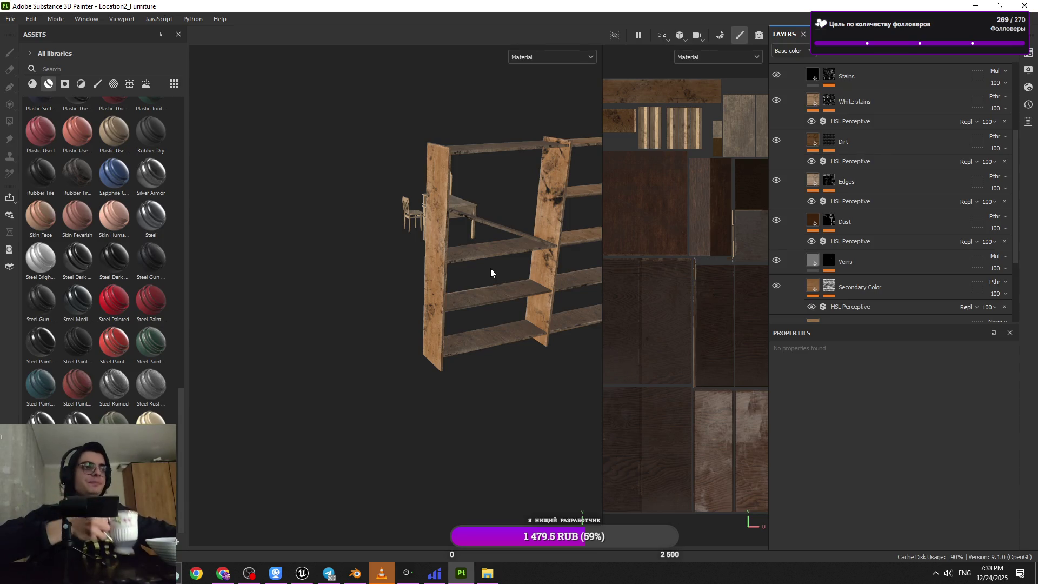
scroll(492, 290, up, 8)
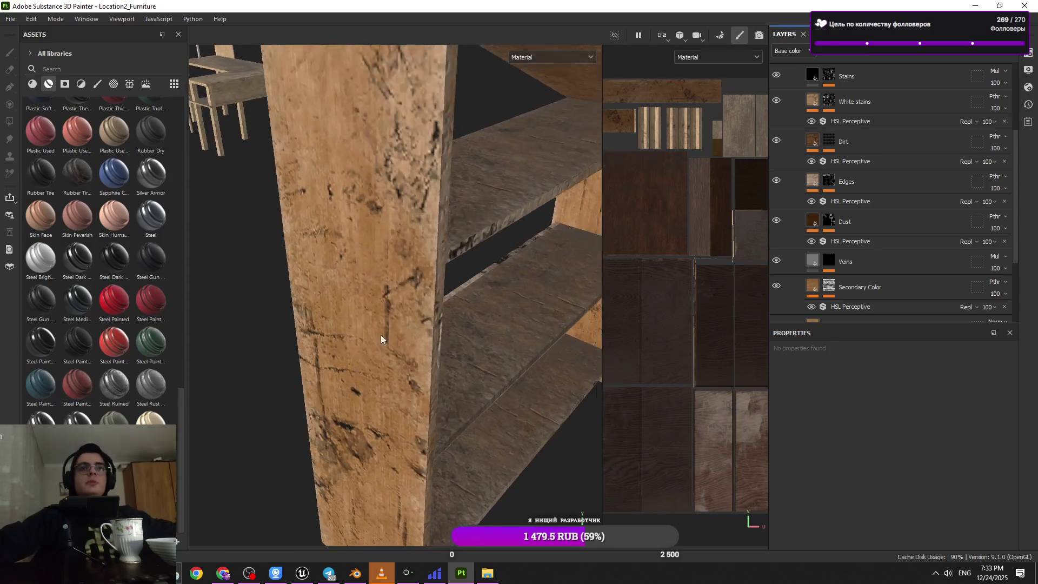
mouse_move(381, 340)
alt+mouse_down()
mouse_move(431, 319)
mouse_move(400, 304)
mouse_move(452, 324)
mouse_move(378, 225)
mouse_move(528, 441)
mouse_move(417, 292)
mouse_move(429, 283)
mouse_move(406, 267)
mouse_move(336, 308)
mouse_move(381, 352)
mouse_move(373, 324)
mouse_move(389, 308)
mouse_move(383, 297)
alt+mouse_up()
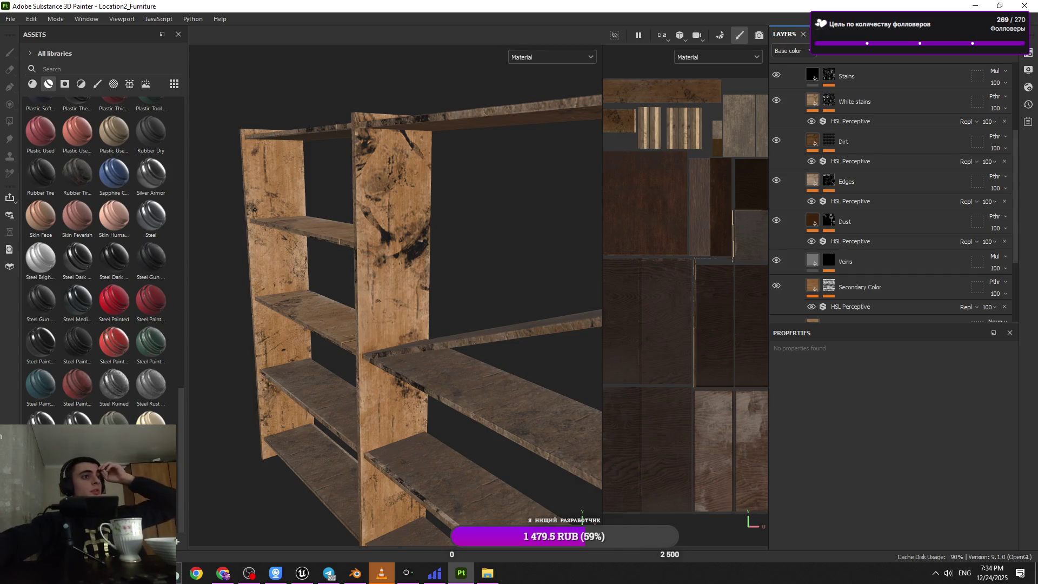
key(alt+Tab)
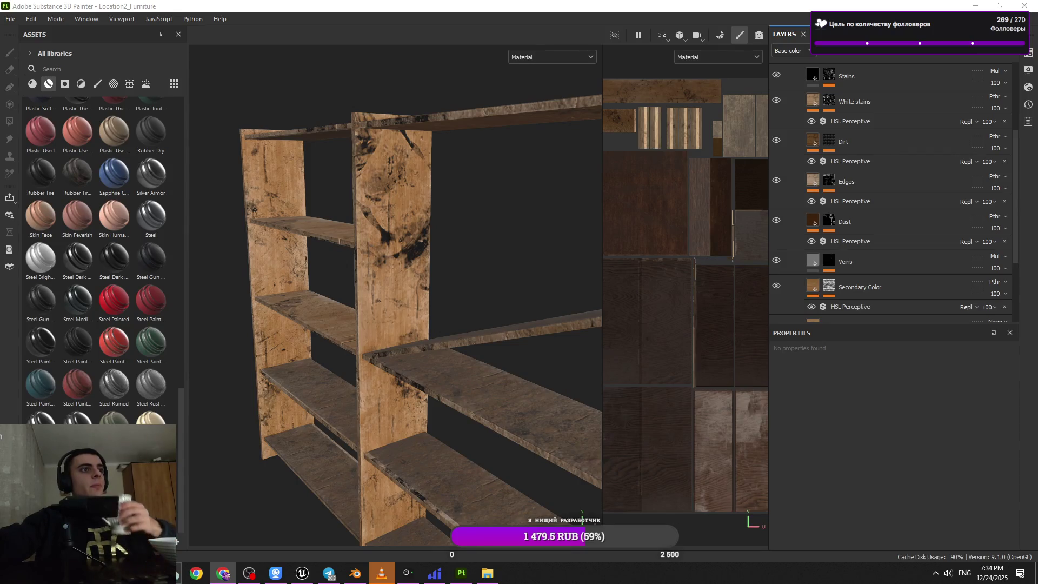
alt+drag(421, 292, 388, 290)
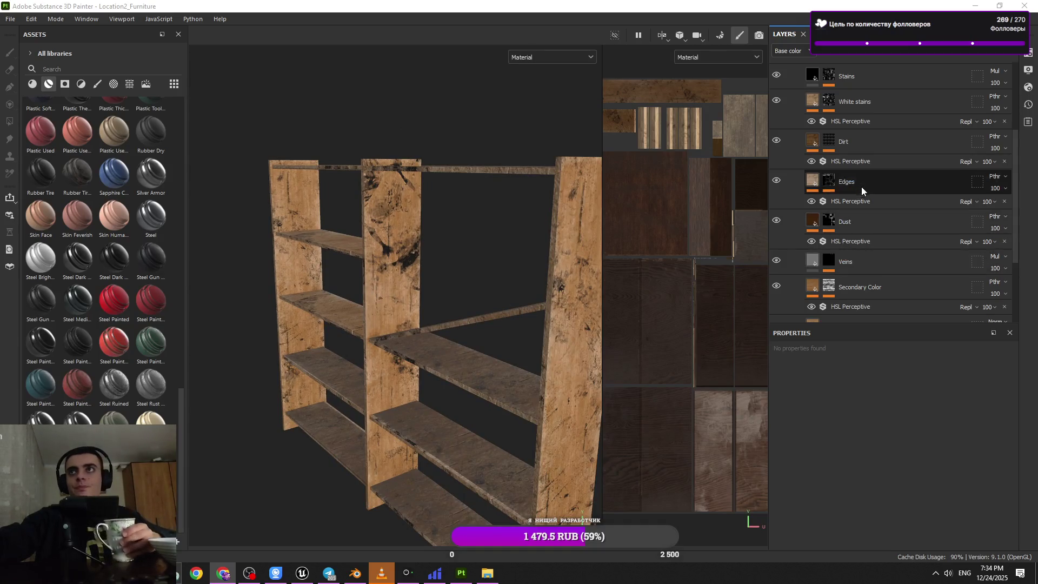
scroll(861, 187, up, 1)
click(776, 109)
- Show the Stains layer and change its base colour from black to grey 5D5D5D
click(776, 108)
click(807, 109)
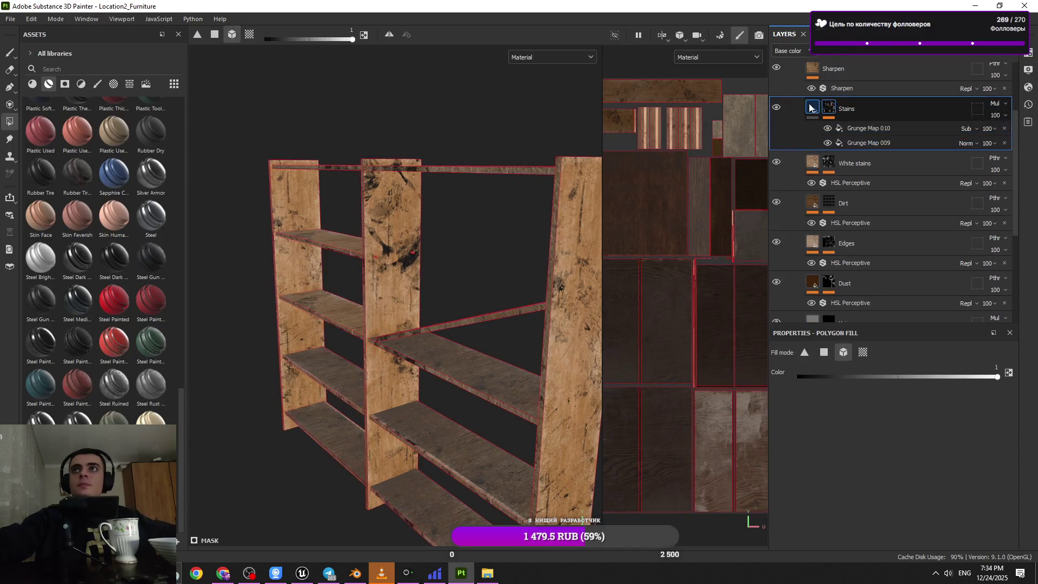
click(881, 481)
drag(881, 479, 875, 460)
mouse_move(541, 378)
alt+mouse_down()
mouse_move(300, 346)
mouse_move(412, 344)
mouse_move(408, 141)
mouse_move(326, 330)
mouse_move(383, 398)
mouse_move(398, 389)
alt+mouse_up()
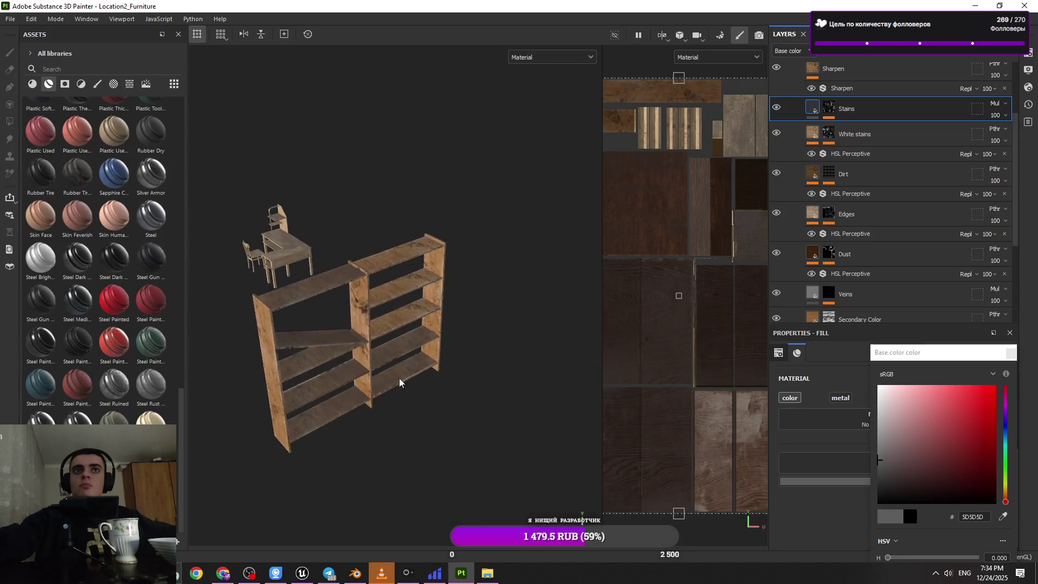
- Add a Paint effect to the masks of Ground Natural Mud and Folder 1
scroll(431, 324, up, 5)
scroll(893, 162, up, 5)
click(799, 108)
click(817, 103)
key(4)
mouse_move(422, 365)
alt+mouse_down()
mouse_move(411, 283)
mouse_move(487, 502)
mouse_move(455, 444)
mouse_move(528, 394)
alt+mouse_up()
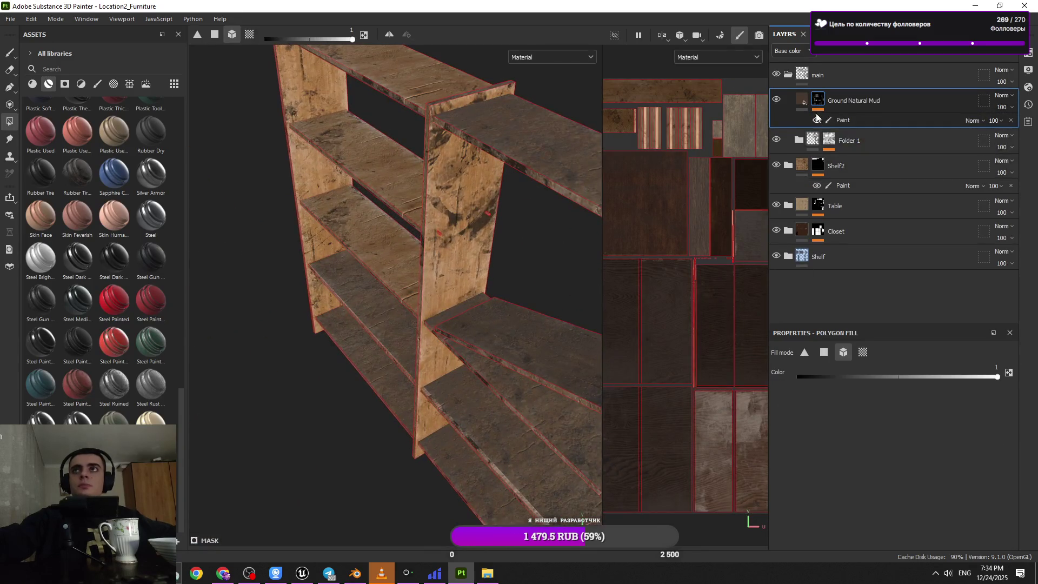
click(795, 142)
click(830, 139)
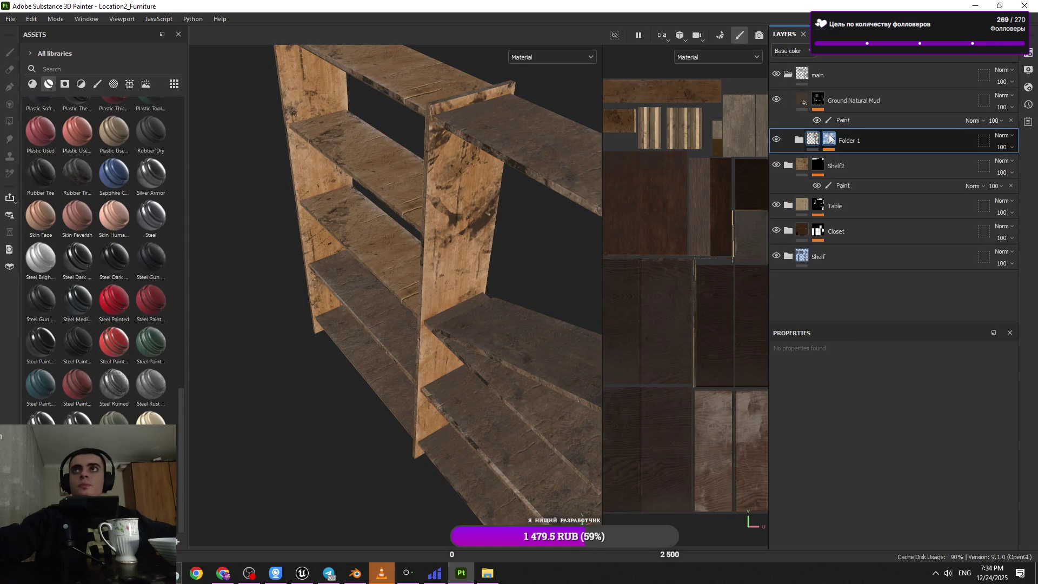
key(4)
- Select the Paint tool and filter the asset library to brush presets
mouse_move(508, 299)
alt+mouse_down()
mouse_move(472, 319)
mouse_move(447, 260)
mouse_move(411, 227)
alt+mouse_up()
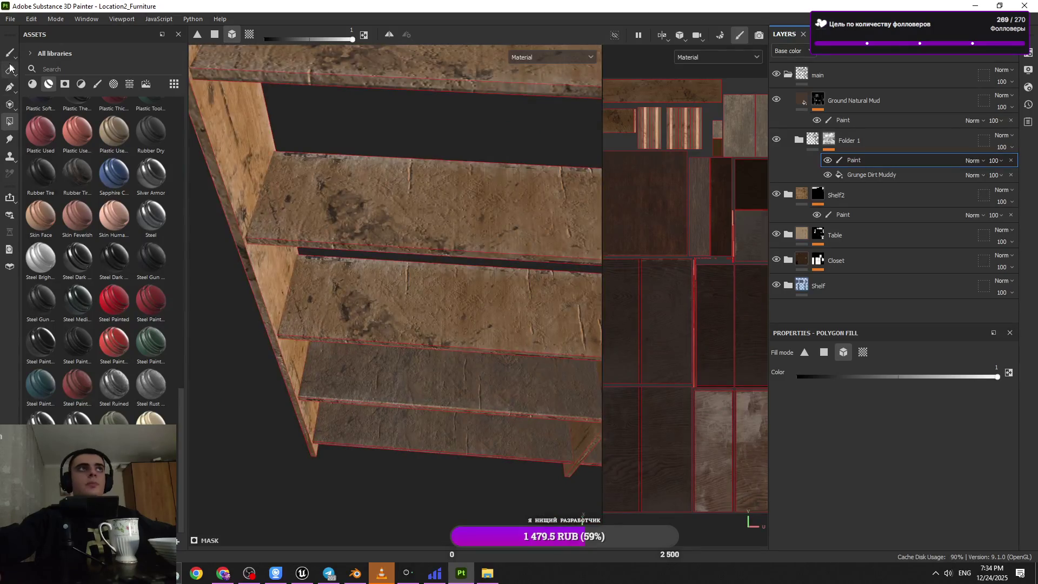
click(9, 69)
click(10, 53)
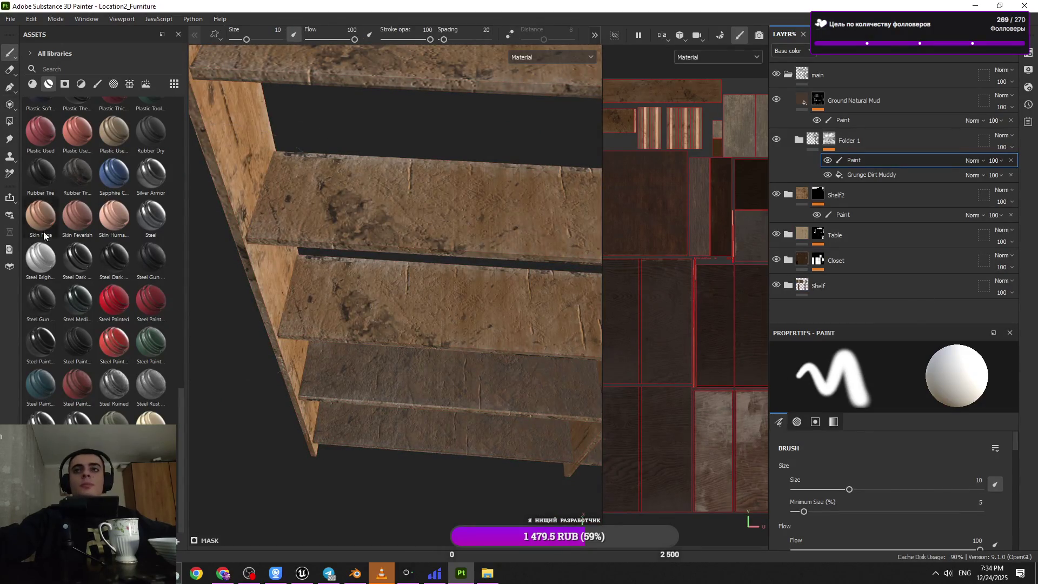
click(98, 83)
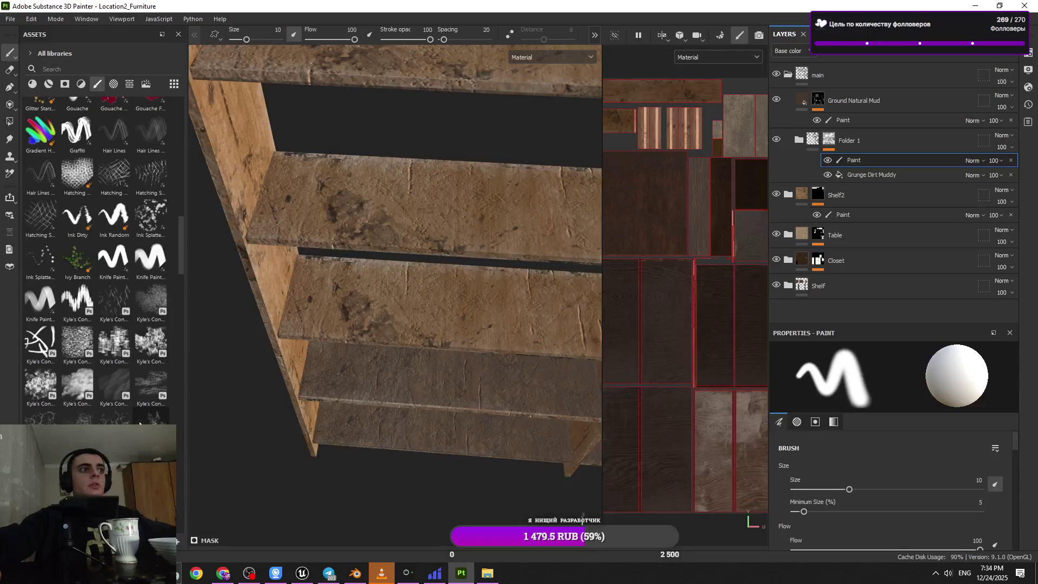
mouse_move(140, 426)
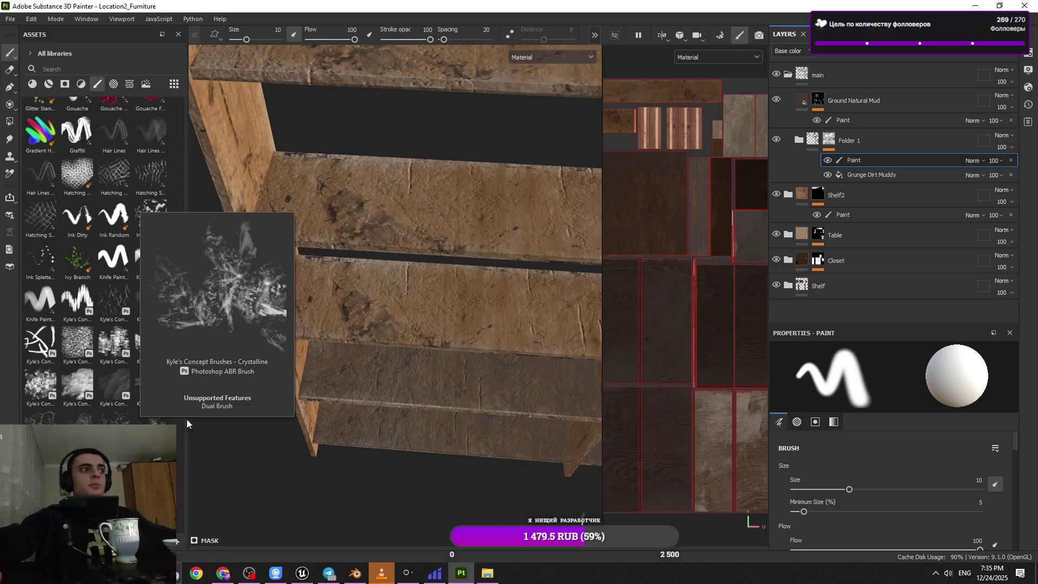
scroll(161, 349, up, 15)
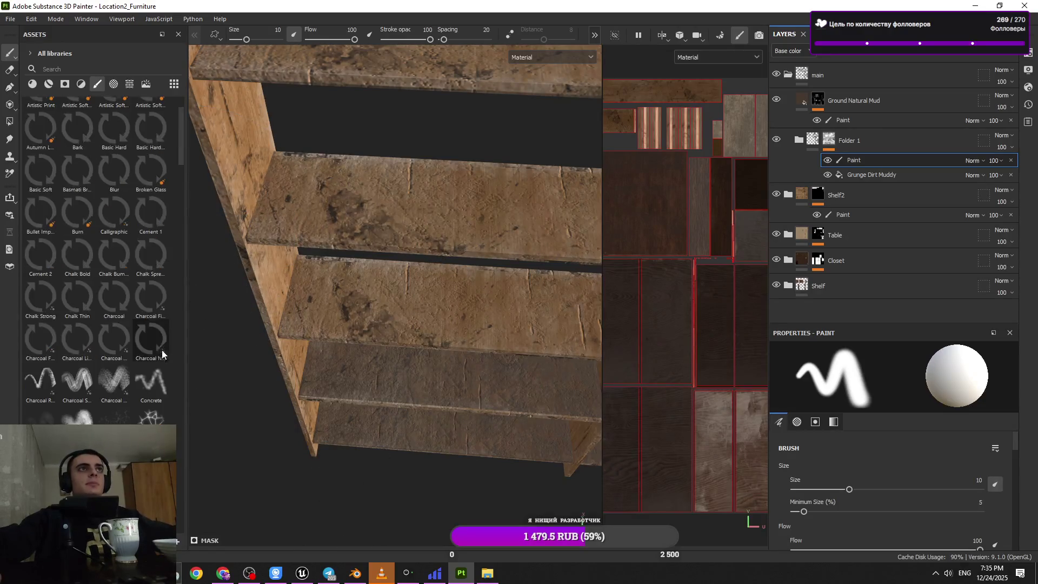
- Choose the Bark brush, enable Grunge Dirt Muddy, and add a Dust fill layer above Shelf2
click(77, 201)
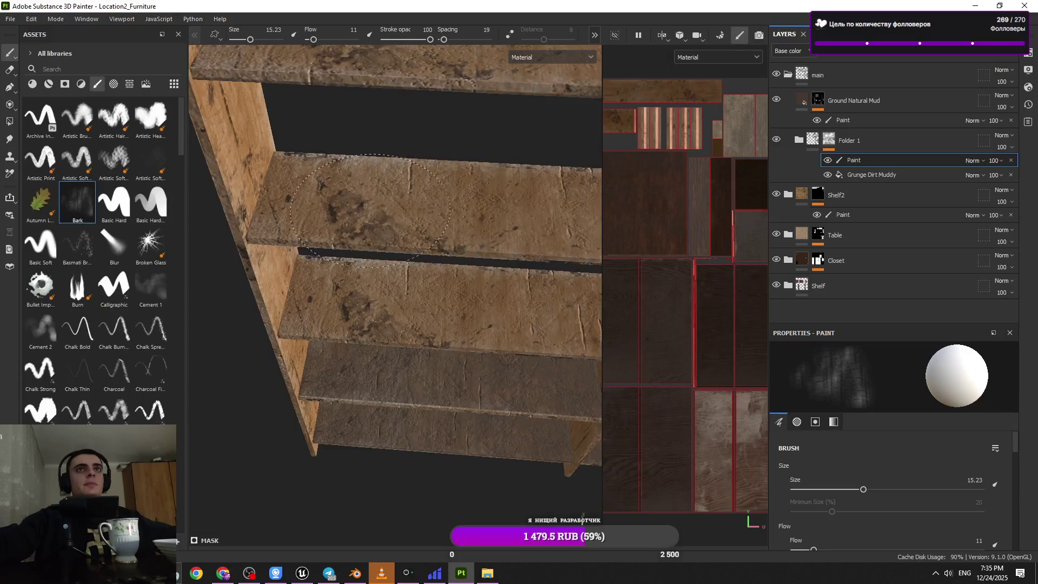
alt+drag(441, 211, 330, 294)
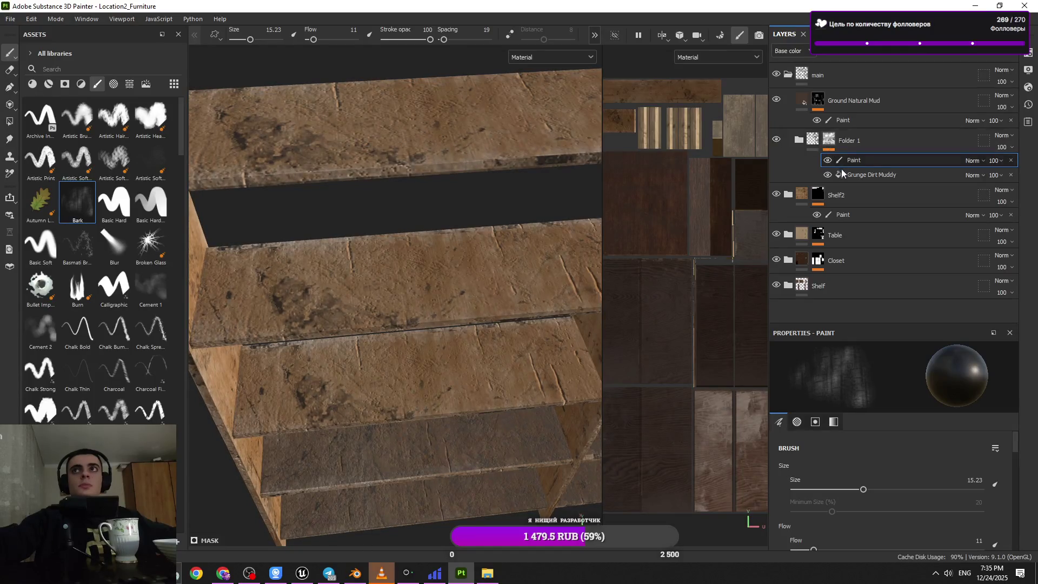
click(831, 176)
click(829, 175)
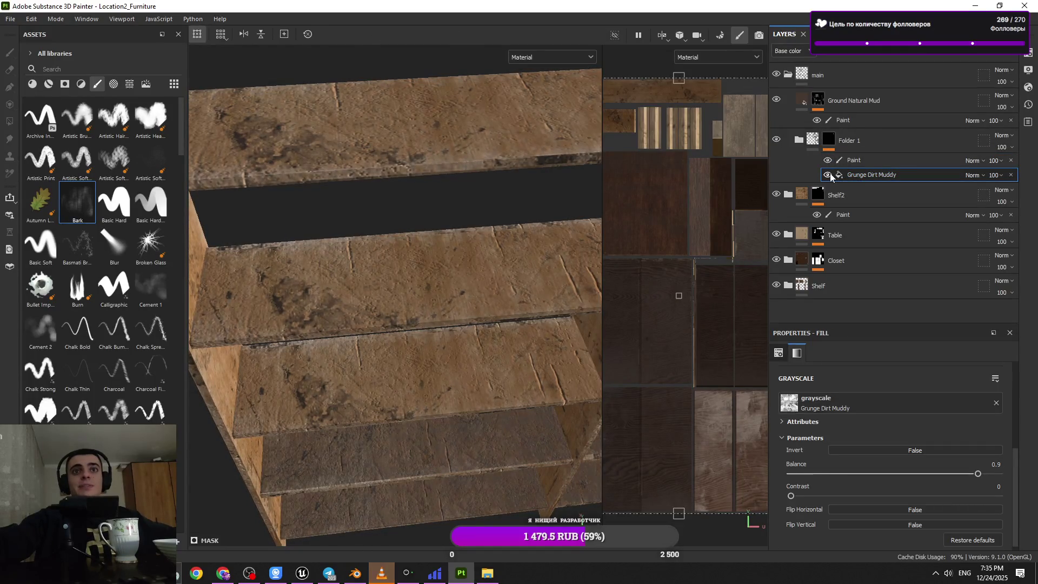
mouse_move(510, 371)
alt+mouse_down()
mouse_move(518, 352)
mouse_move(498, 357)
alt+mouse_up()
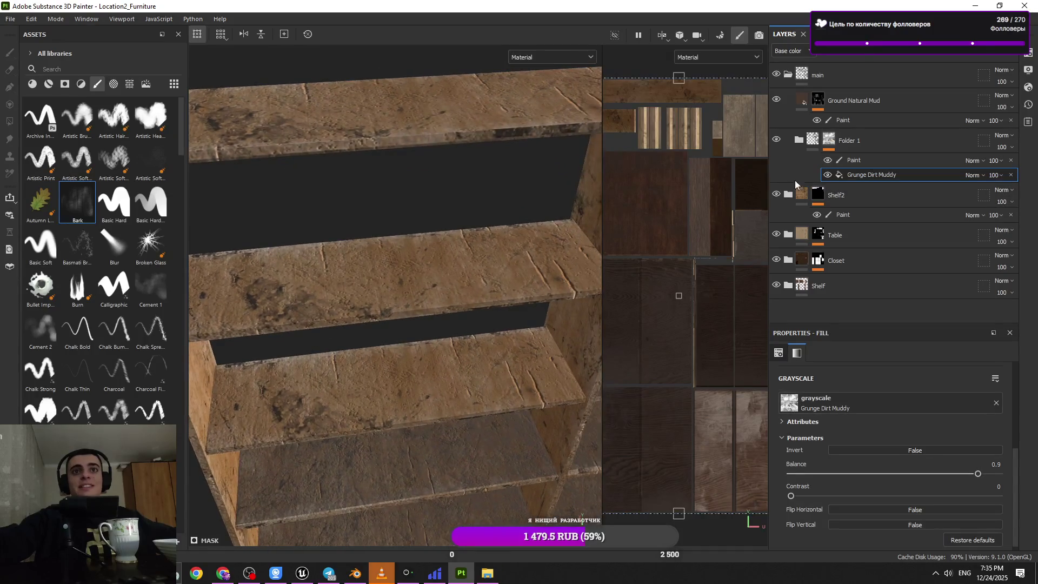
click(846, 160)
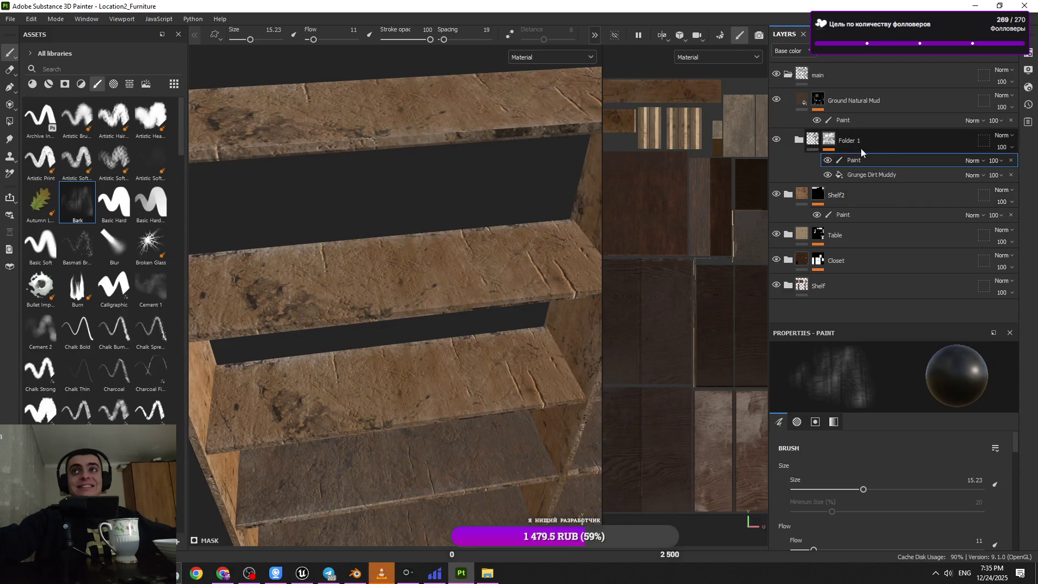
key(ctrl+z)
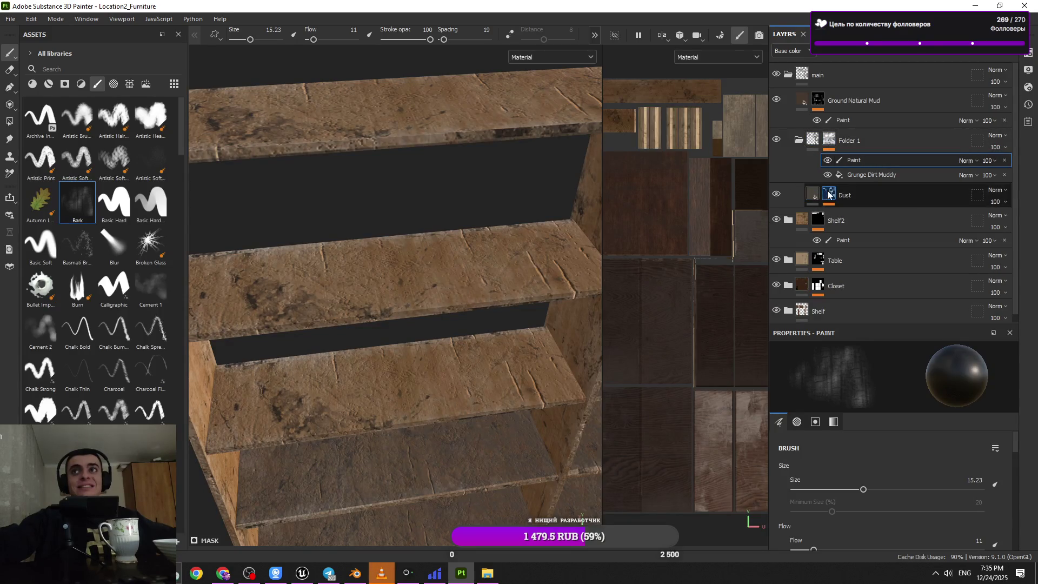
- Add a Paint effect to the Dust layer's mask and orbit around the shelf steps
click(828, 195)
click(916, 55)
click(946, 78)
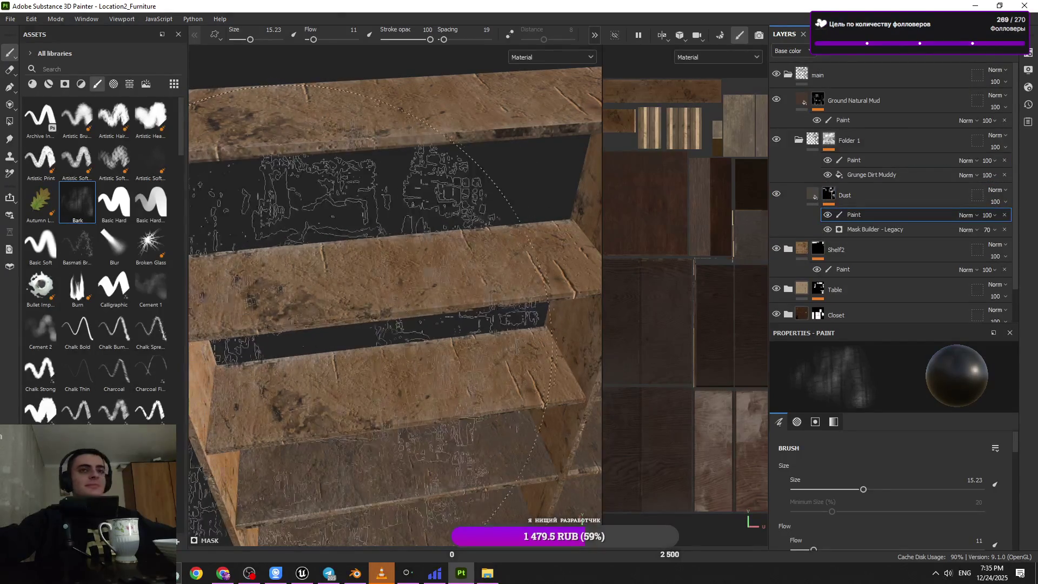
alt+drag(443, 157, 391, 277)
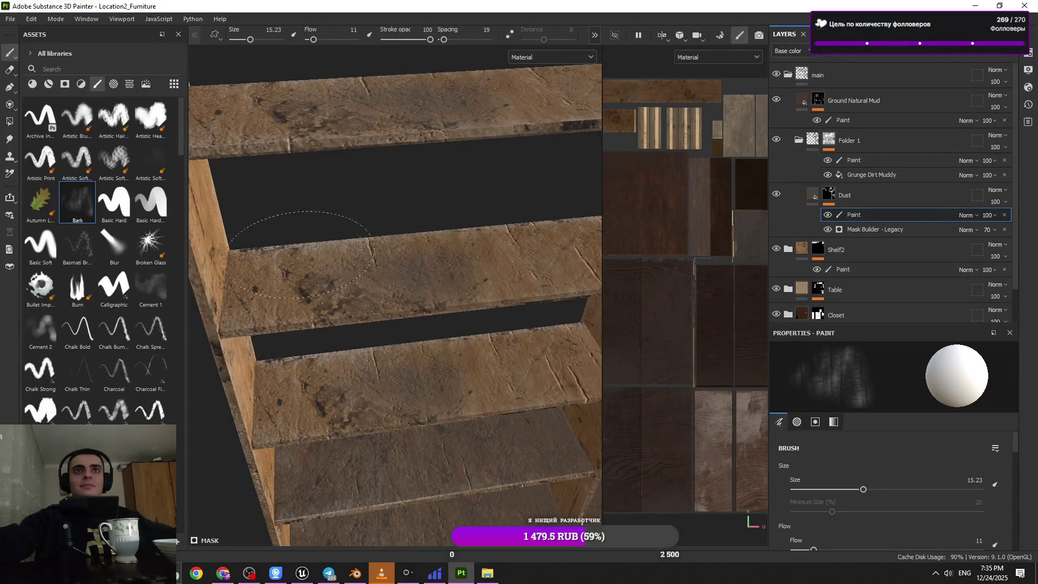
alt+drag(527, 259, 413, 268)
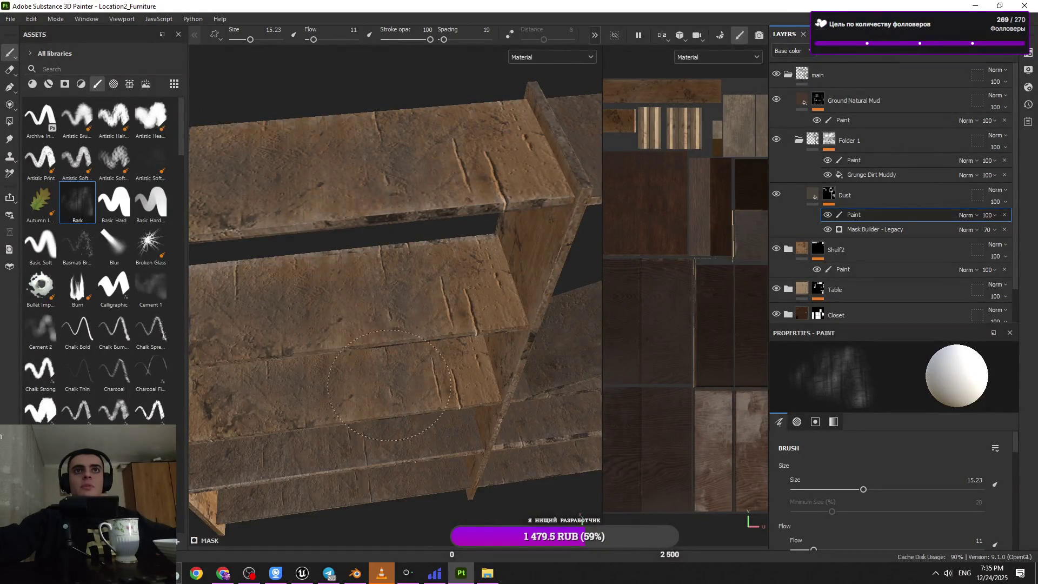
mouse_move(421, 268)
alt+mouse_down()
mouse_move(301, 382)
mouse_move(451, 248)
mouse_move(262, 364)
mouse_move(450, 395)
alt+mouse_up()
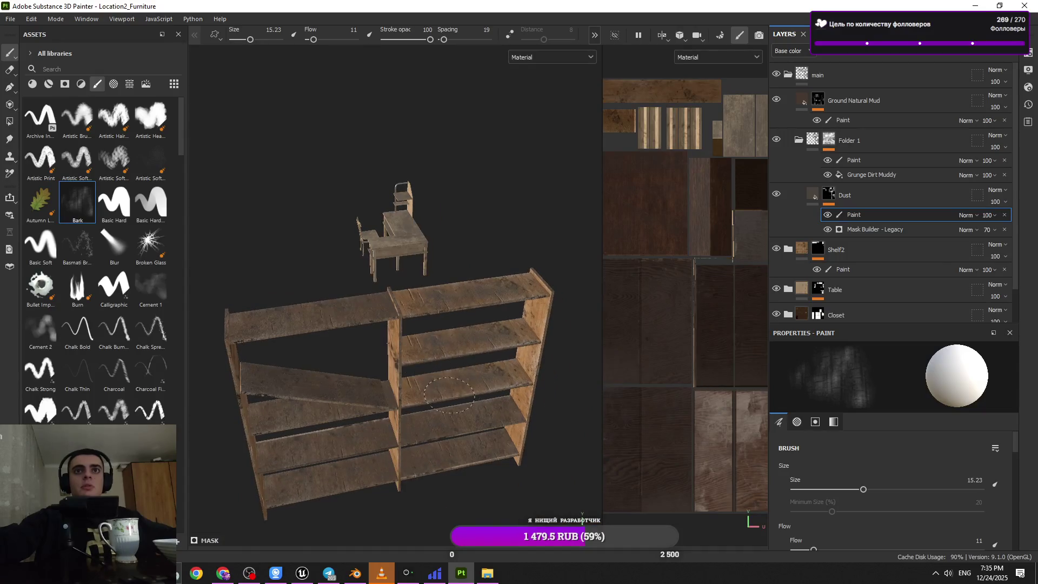
scroll(503, 367, up, 10)
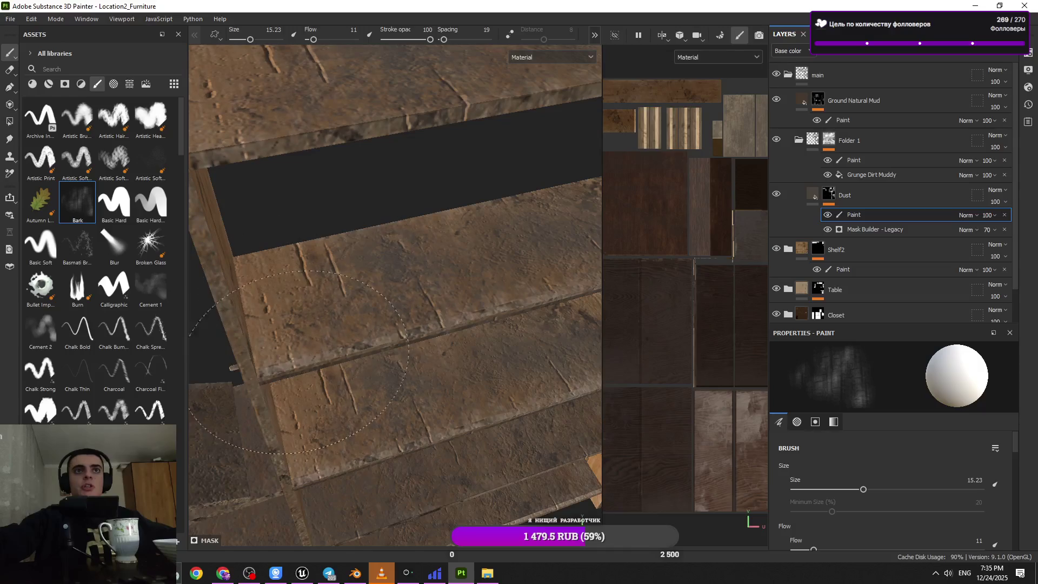
- Inspect the shelf planks and side panel up close, shrinking the brush slightly
mouse_move(296, 347)
alt+mouse_down()
mouse_move(347, 395)
mouse_move(325, 366)
alt+mouse_up()
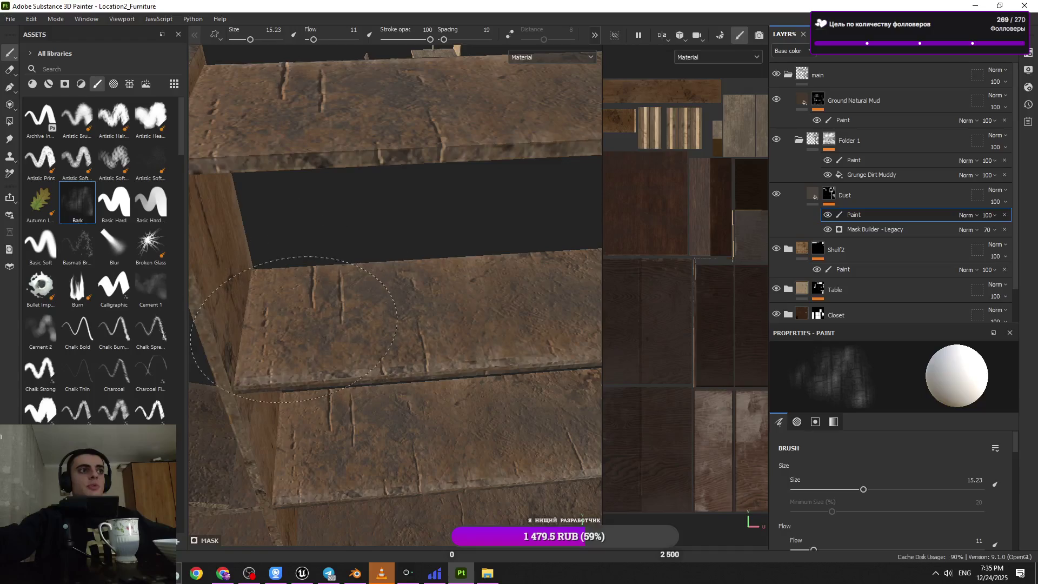
alt+drag(400, 333, 382, 270)
alt+drag(429, 301, 409, 306)
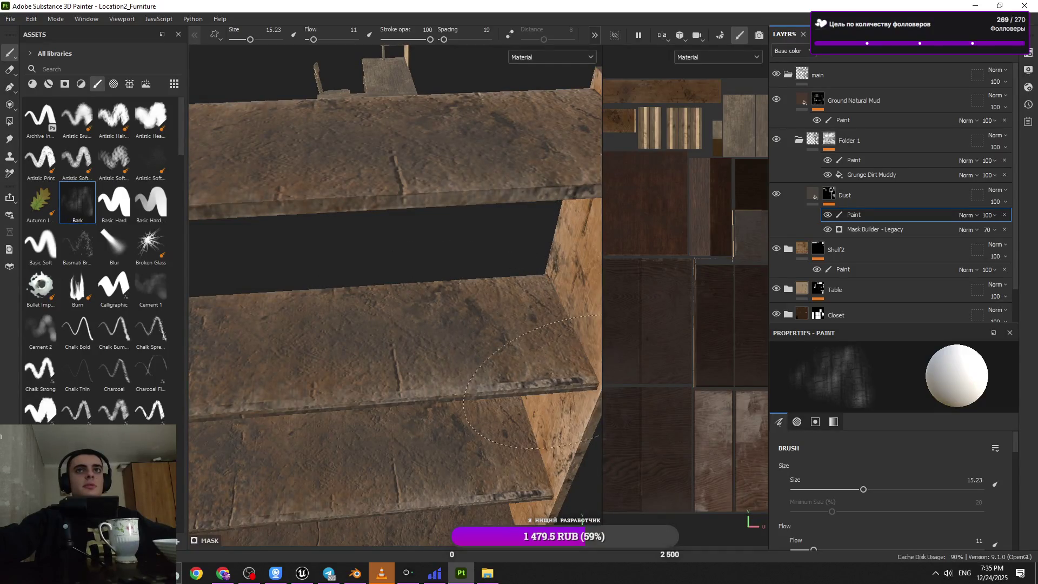
alt+drag(571, 284, 485, 271)
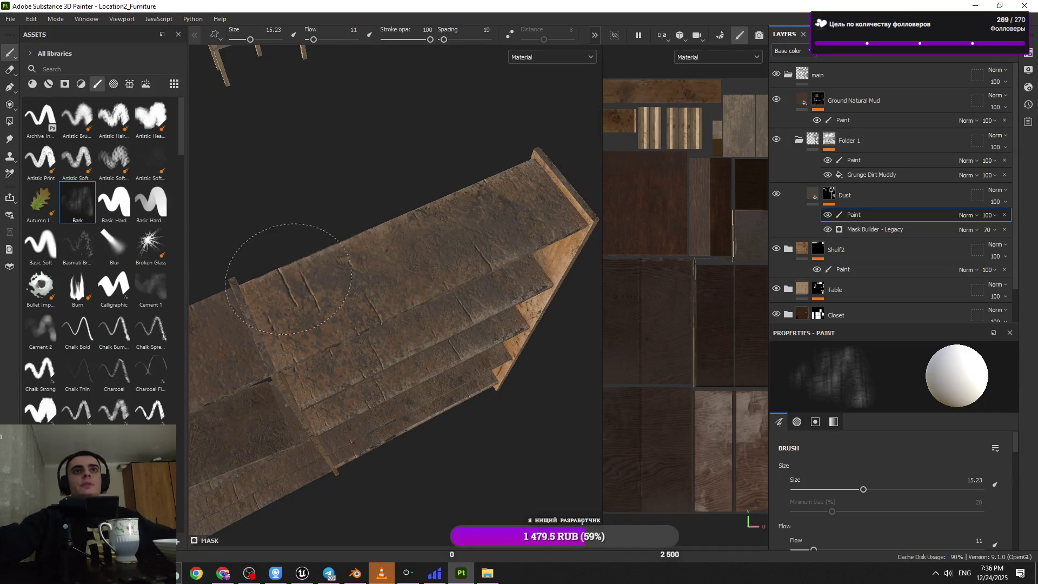
alt+drag(347, 231, 420, 178)
alt+right_drag(420, 179, 412, 285)
alt+drag(413, 285, 371, 394)
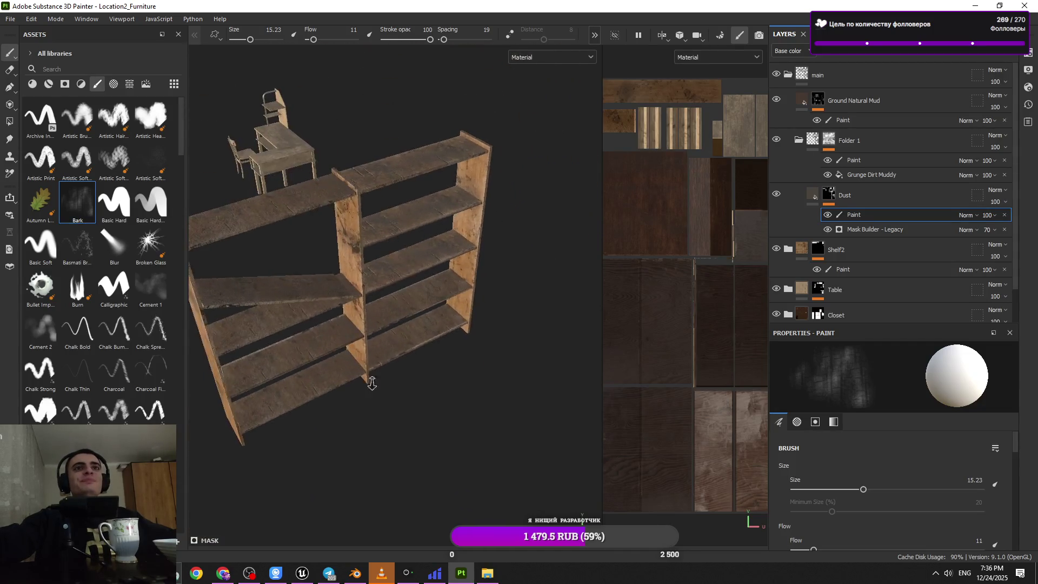
alt+right_drag(371, 394, 395, 348)
mouse_move(394, 347)
alt+mouse_down()
mouse_move(355, 343)
mouse_move(340, 371)
alt+mouse_up()
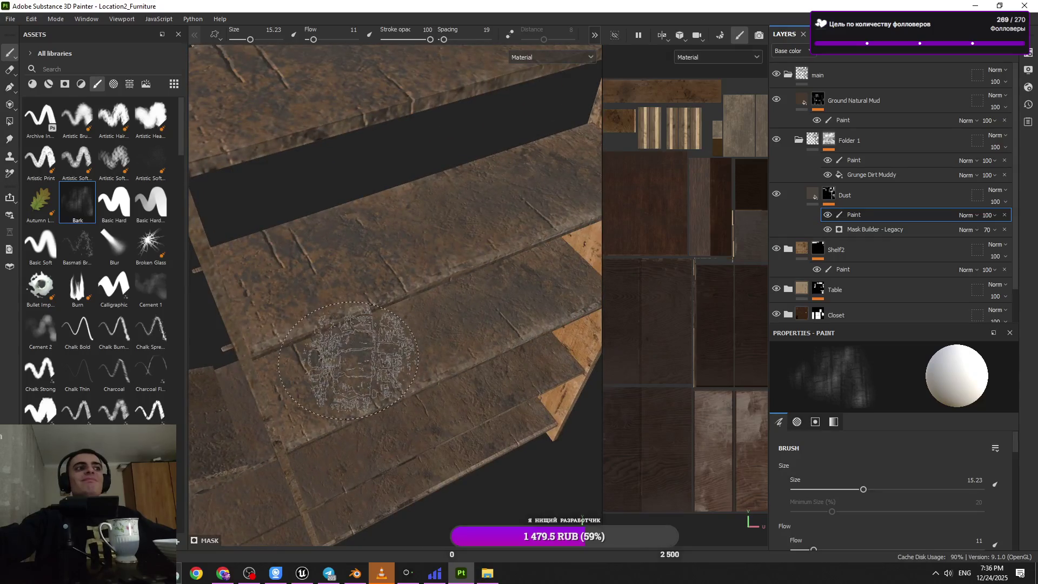
key(bracketleft)
key(bracketleft)
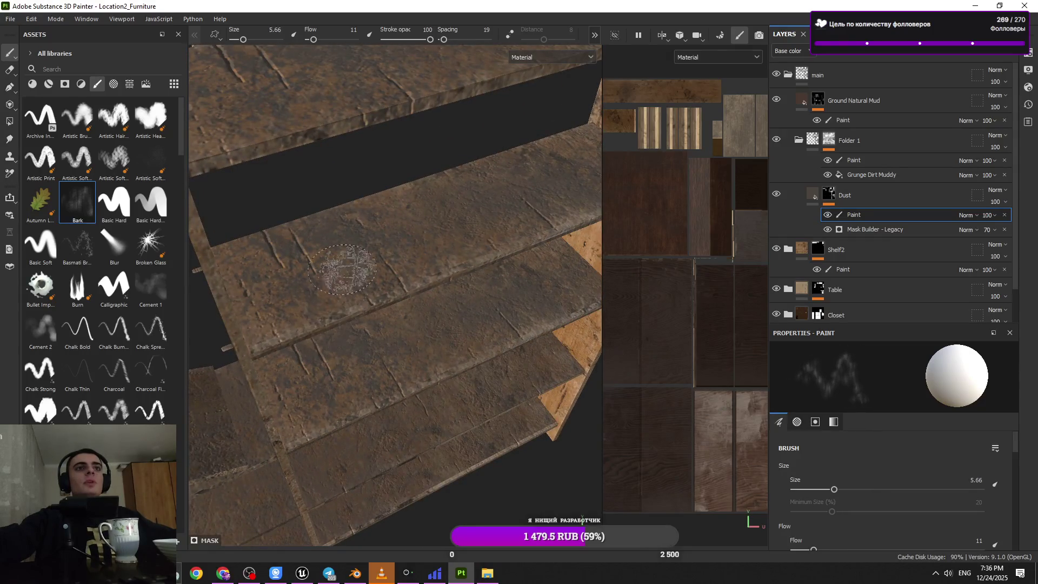
alt+right_drag(384, 231, 378, 267)
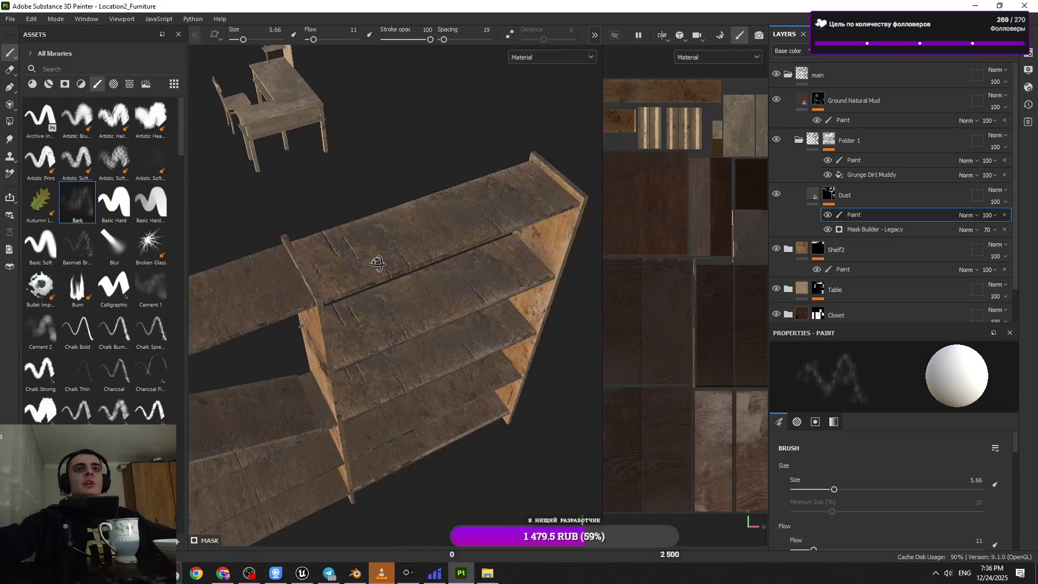
alt+drag(378, 267, 452, 201)
alt+right_drag(452, 202, 394, 424)
alt+drag(394, 424, 339, 391)
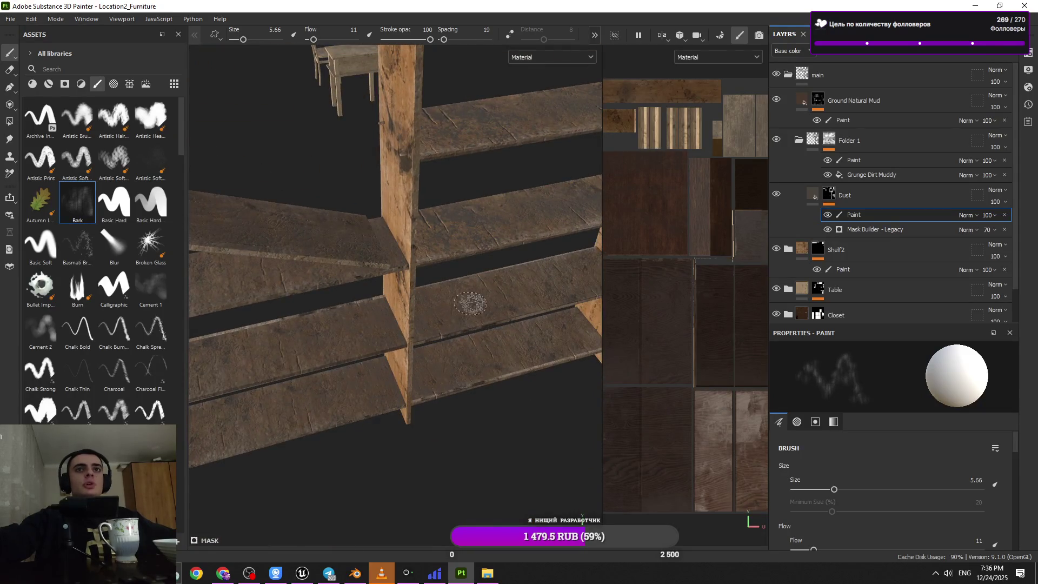
mouse_move(487, 219)
alt+mouse_down()
mouse_move(505, 197)
mouse_move(443, 254)
mouse_move(435, 243)
mouse_move(459, 242)
mouse_move(411, 394)
mouse_move(414, 434)
mouse_move(348, 406)
alt+mouse_up()
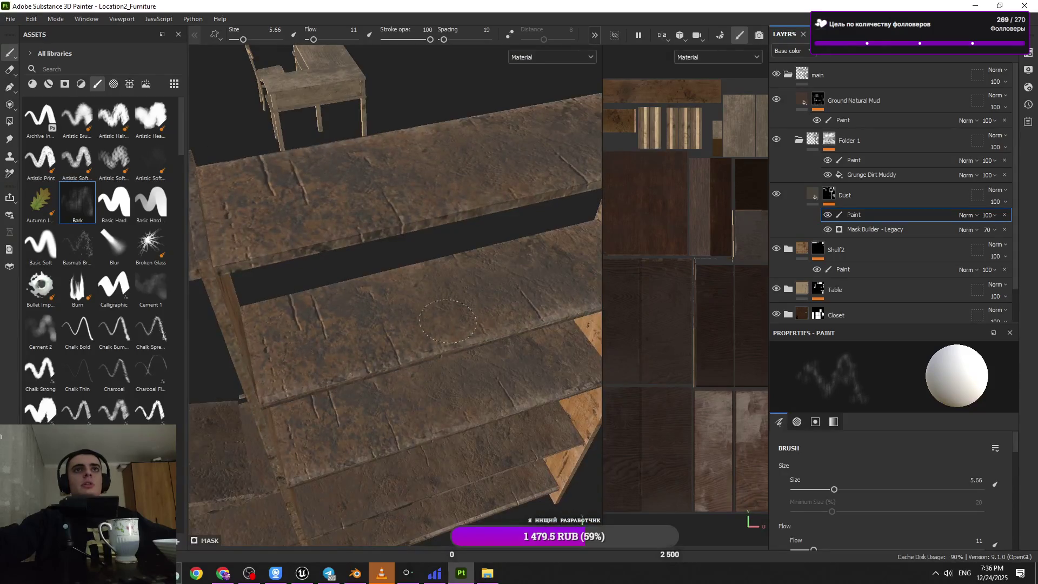
- Set brush flow to full and size to 20.57 on Folder 1's Paint layer
ctrl+right_drag(451, 337, 484, 335)
mouse_move(357, 197)
ctrl+mouse_down()
mouse_move(373, 198)
mouse_move(362, 198)
ctrl+mouse_up()
ctrl+right_drag(382, 364, 351, 364)
click(808, 161)
ctrl+right_drag(369, 324, 403, 323)
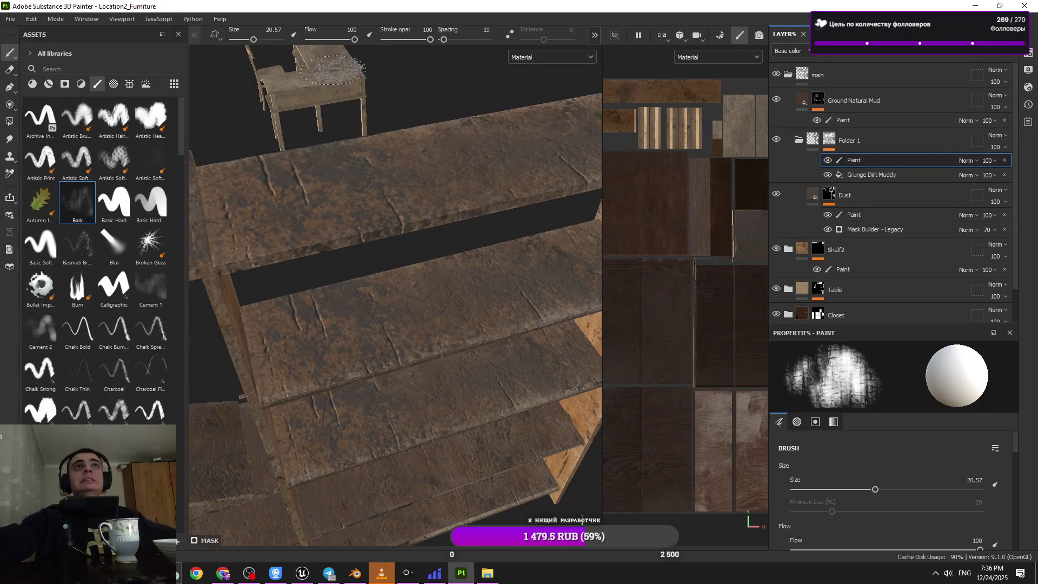
- Lower the brush flow to 18 and orbit around the stacked shelves
click(317, 40)
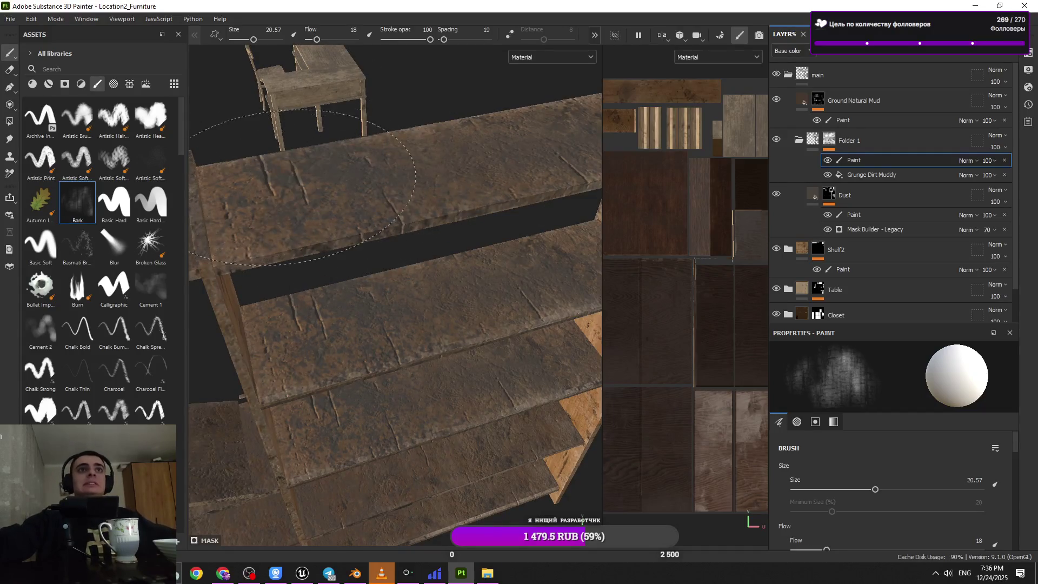
mouse_move(303, 187)
alt+mouse_down()
mouse_move(428, 341)
mouse_move(506, 357)
alt+mouse_up()
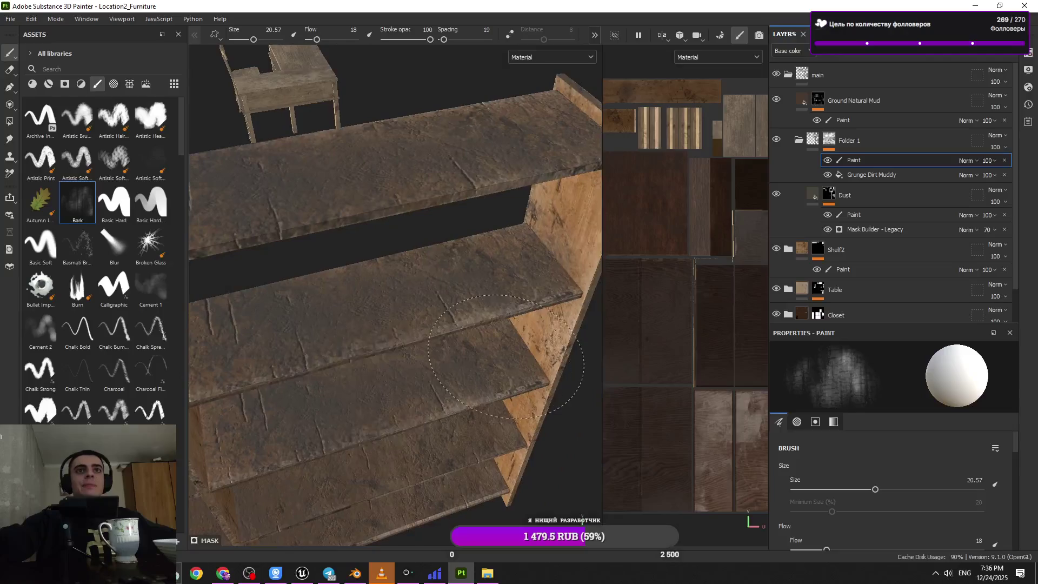
alt+drag(519, 268, 336, 363)
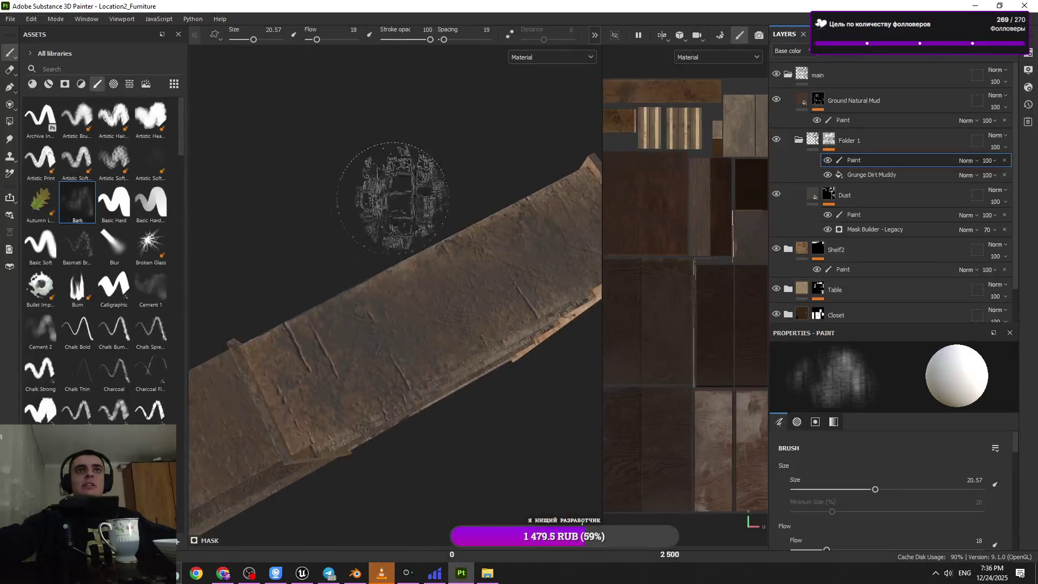
mouse_move(513, 256)
alt+mouse_down()
mouse_move(452, 370)
mouse_move(450, 325)
alt+mouse_up()
mouse_move(450, 214)
alt+mouse_down()
mouse_move(395, 220)
mouse_move(399, 185)
alt+mouse_up()
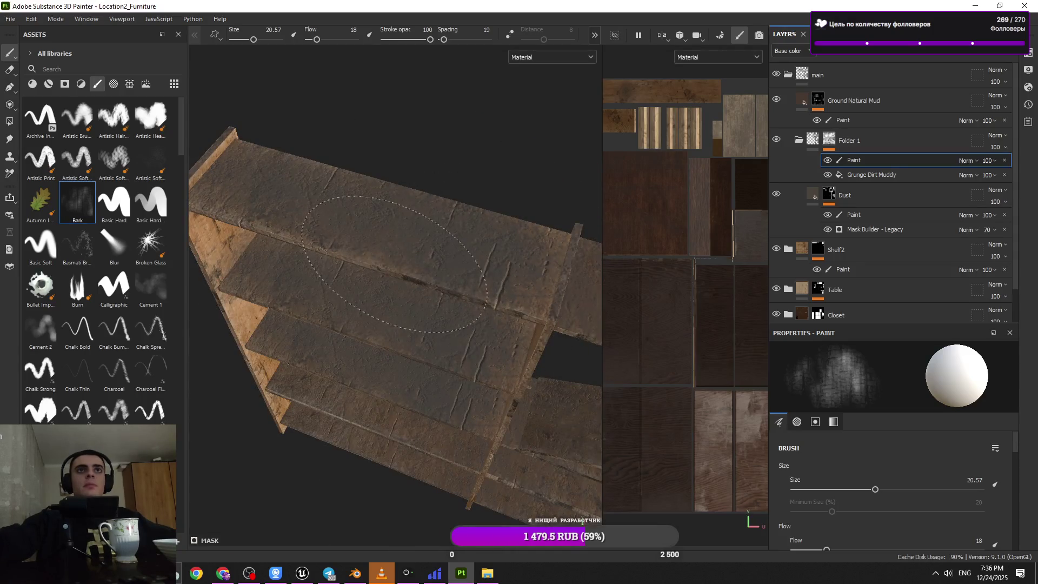
alt+drag(412, 272, 471, 282)
alt+drag(425, 357, 490, 280)
alt+drag(451, 371, 475, 382)
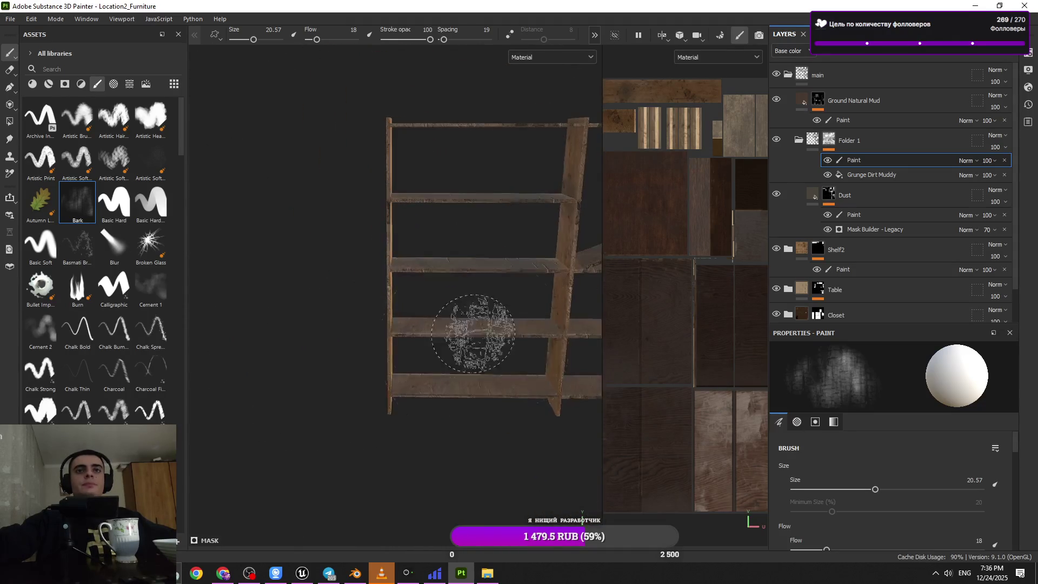
scroll(487, 336, up, 3)
mouse_move(486, 336)
alt+mouse_down()
mouse_move(366, 431)
mouse_move(407, 469)
mouse_move(417, 429)
mouse_move(514, 325)
mouse_move(460, 338)
alt+mouse_up()
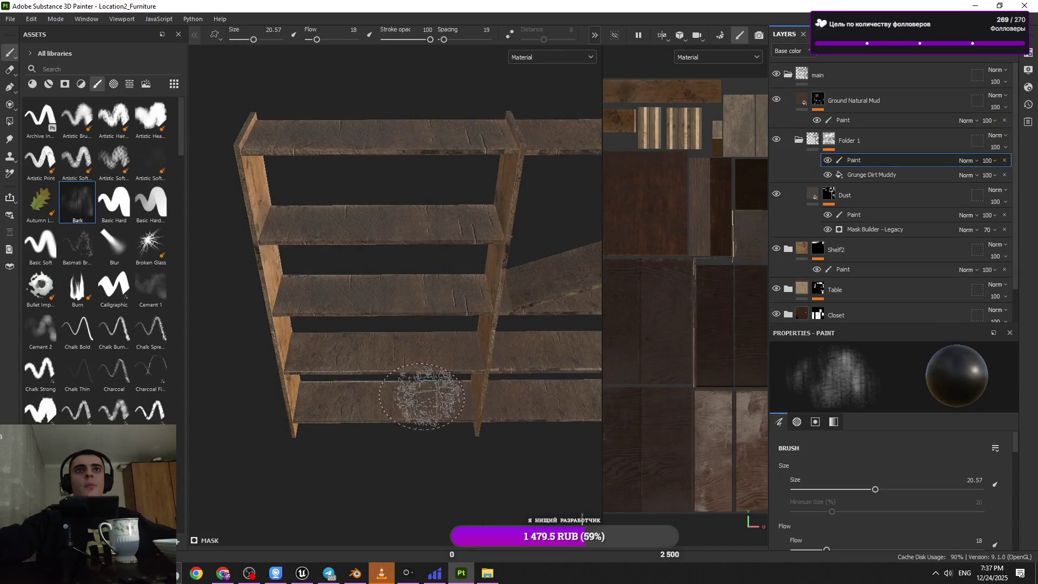
scroll(42, 213, down, 10)
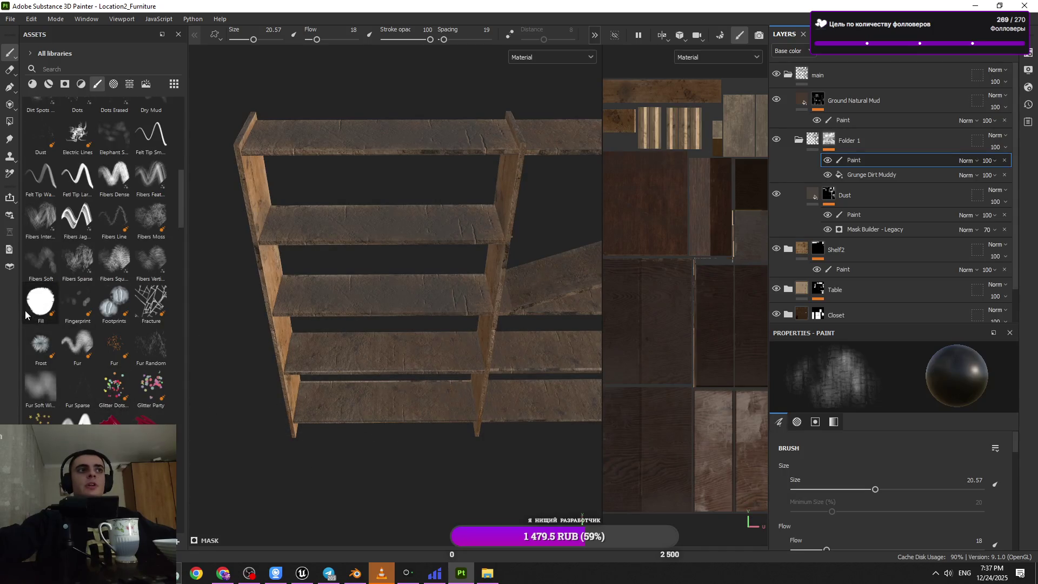
- Pick the Fur Soft Wisp brush and raise its size to 23.44
click(40, 120)
mouse_move(359, 234)
alt+mouse_down()
mouse_move(351, 254)
mouse_move(382, 371)
alt+mouse_up()
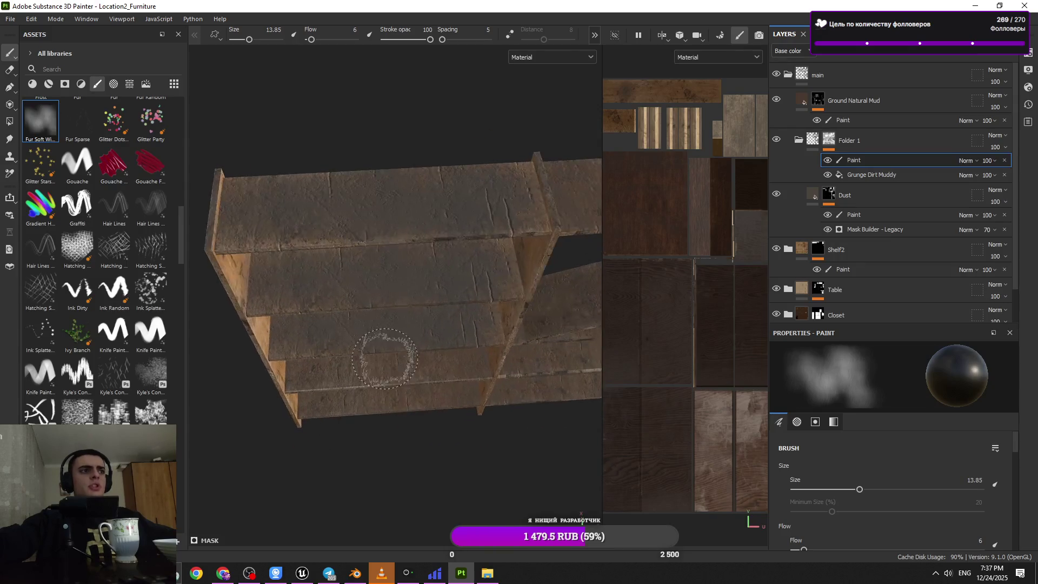
mouse_move(379, 292)
ctrl+right_down()
mouse_move(427, 290)
mouse_move(500, 184)
ctrl+right_up()
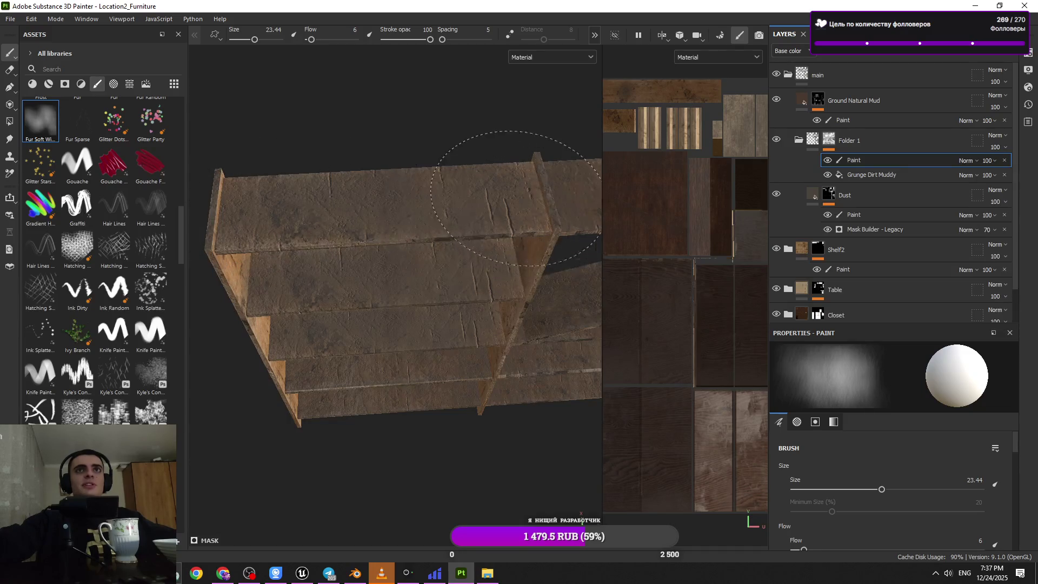
mouse_move(518, 233)
alt+mouse_down()
mouse_move(529, 248)
mouse_move(463, 306)
mouse_move(359, 359)
alt+mouse_up()
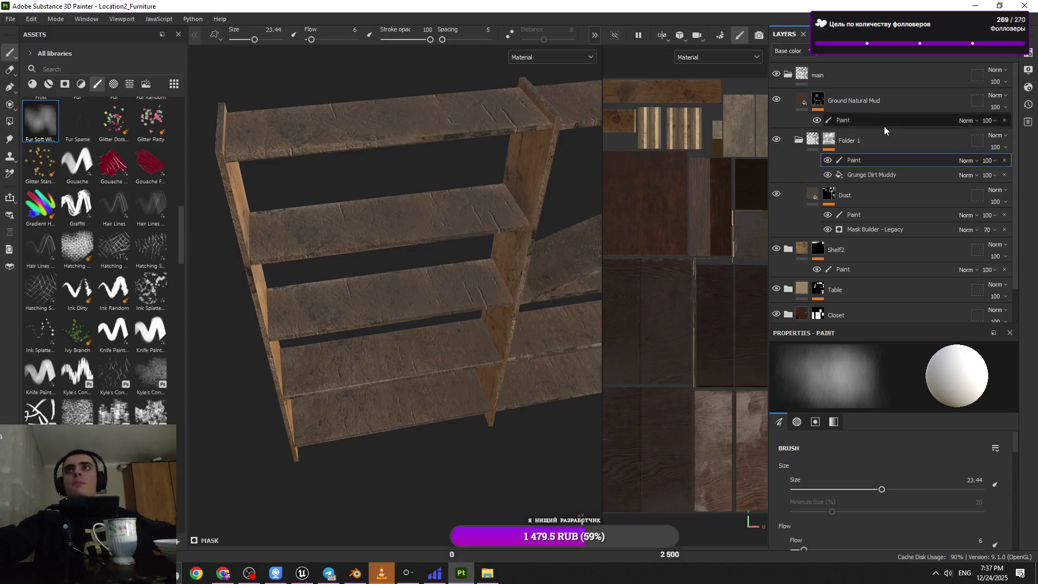
click(799, 140)
- Expand the Shelf2 folder and toggle the Stains and Dust layers to compare
click(788, 76)
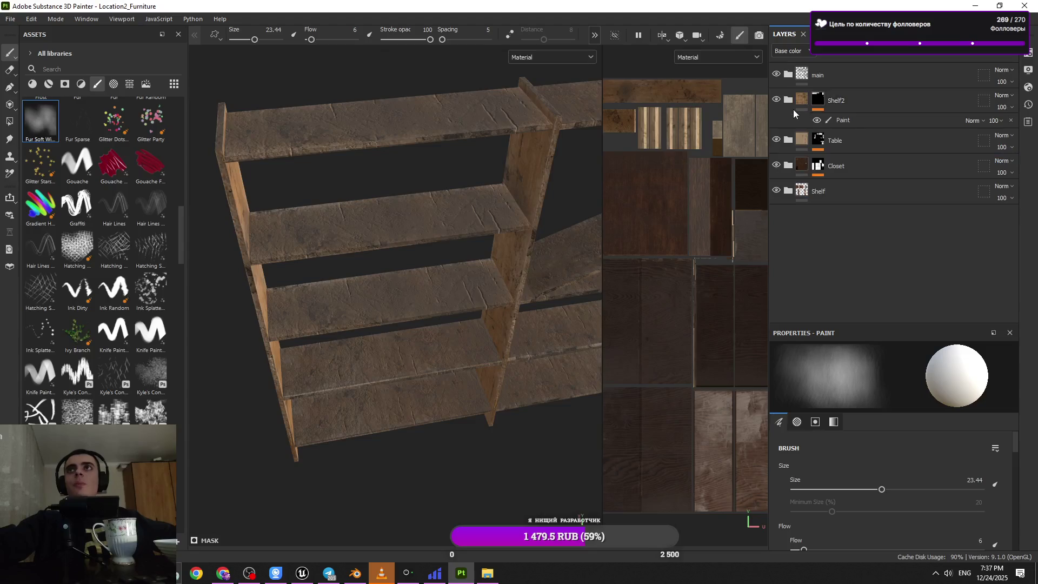
click(787, 100)
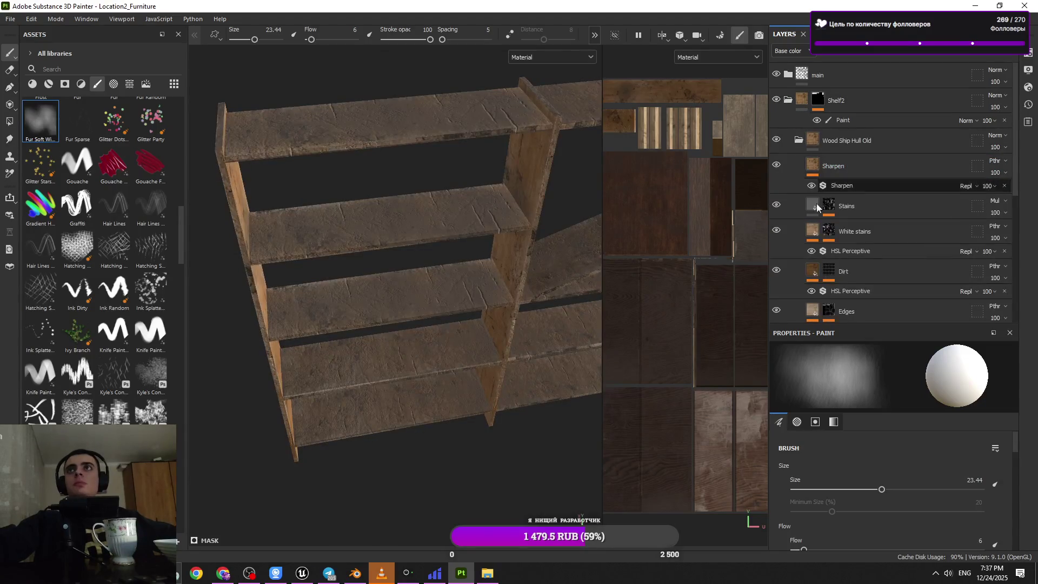
click(776, 205)
click(776, 205)
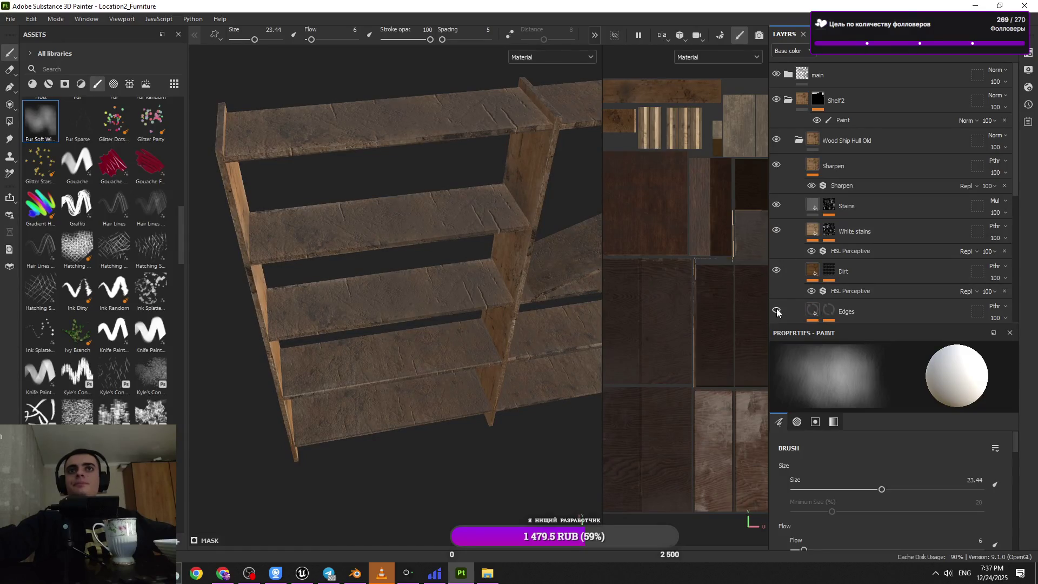
scroll(777, 312, down, 2)
click(777, 286)
click(776, 286)
scroll(801, 262, down, 2)
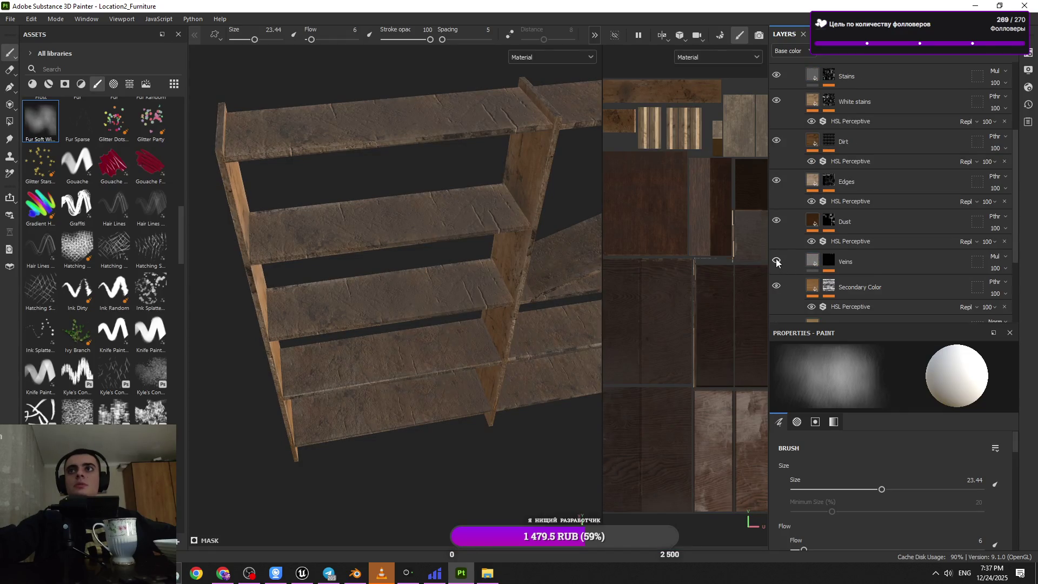
- Open the Veins mask effects and bring up the Grunge Map 011 settings in a larger panel
click(784, 264)
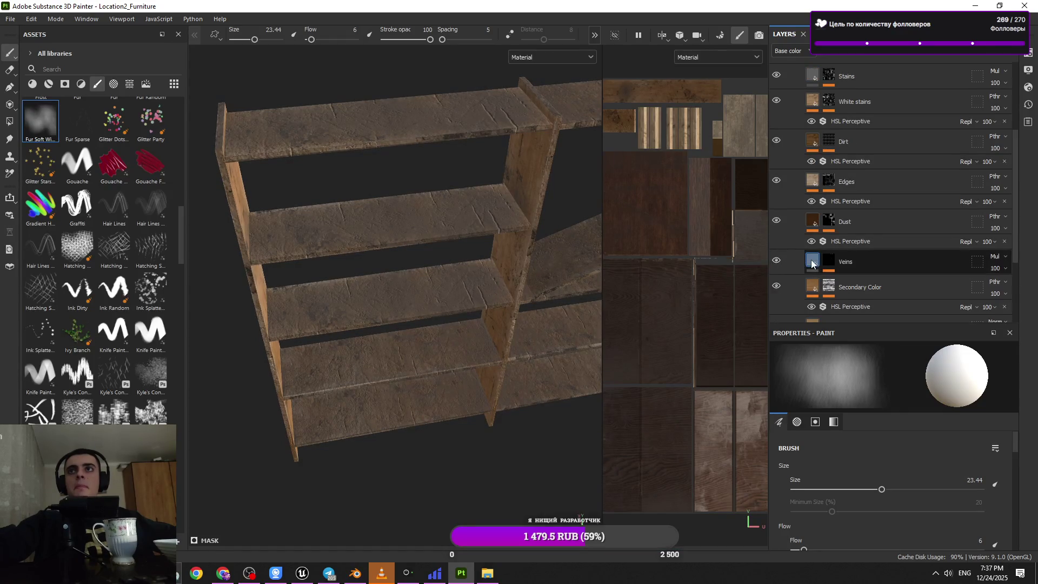
click(835, 265)
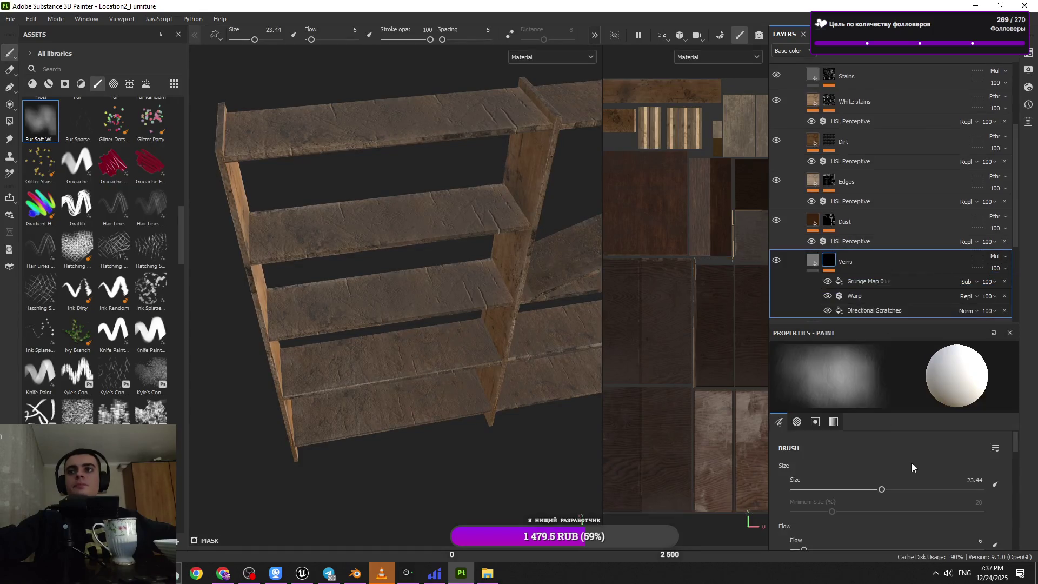
scroll(898, 470, up, 2)
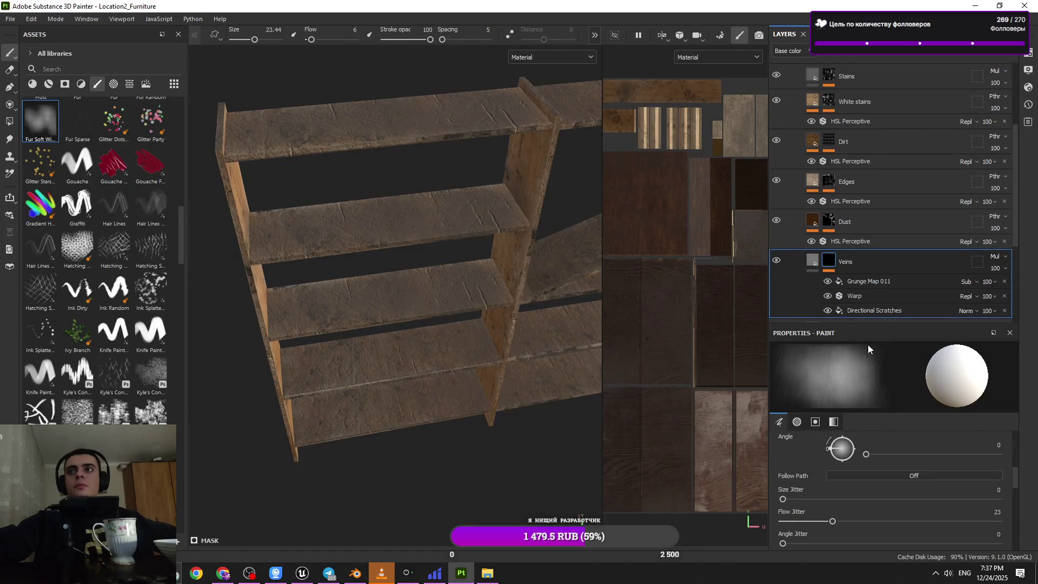
drag(868, 326, 869, 190)
scroll(898, 482, up, 2)
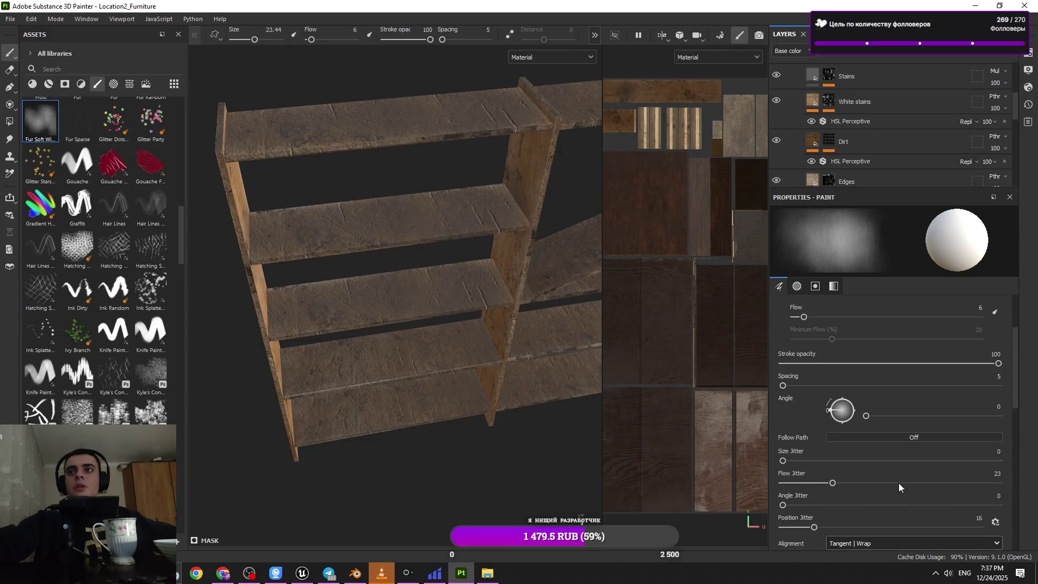
scroll(899, 482, up, 3)
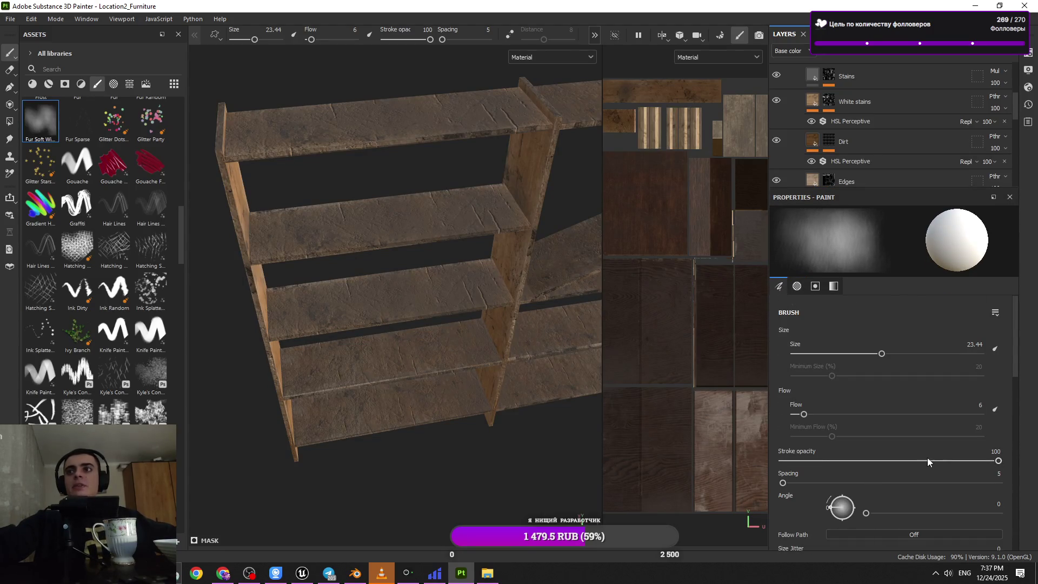
scroll(838, 168, down, 5)
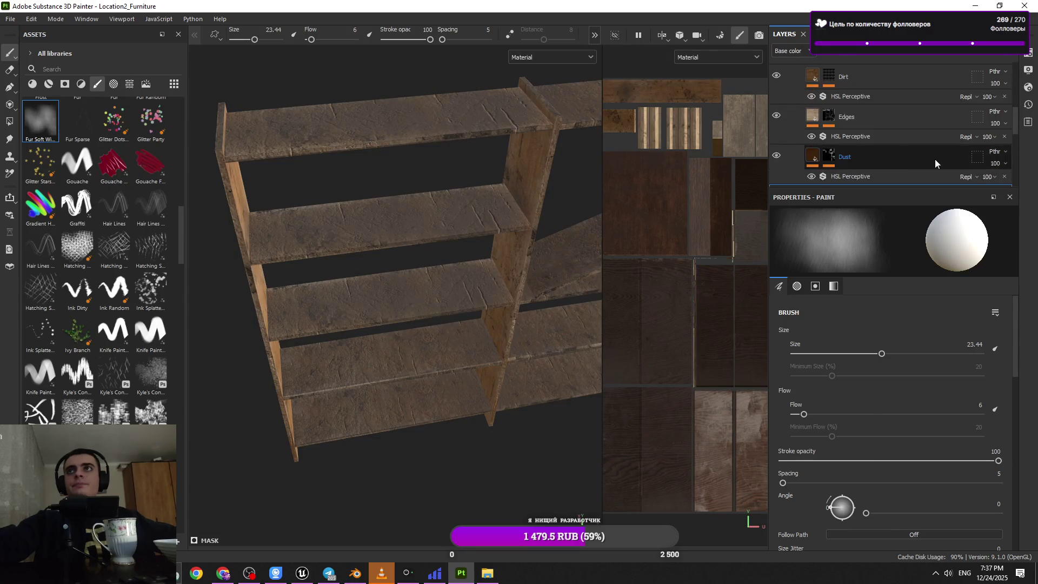
click(858, 151)
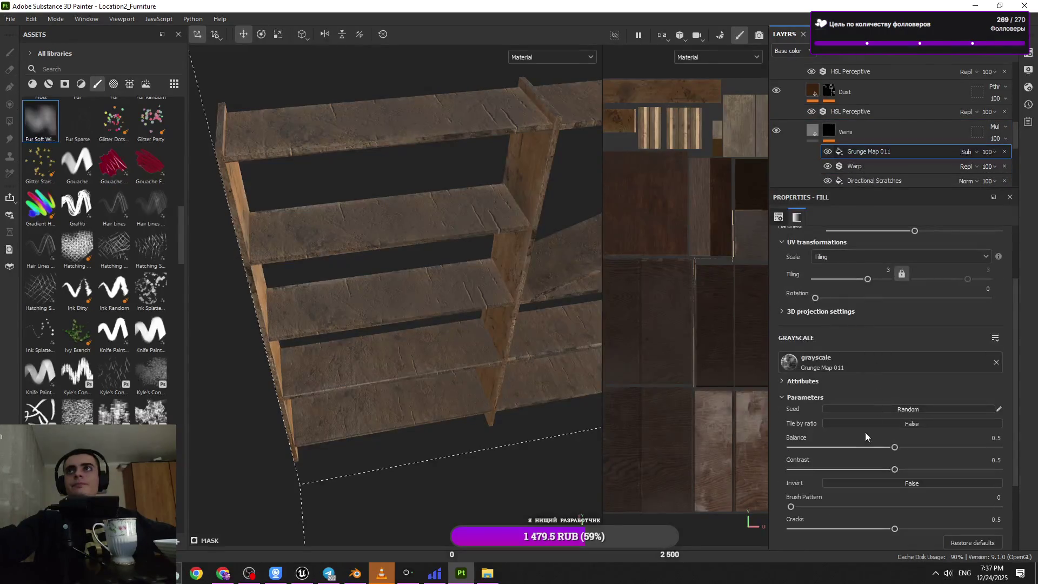
- Try different Grunge Map 011 Balance and Contrast values, then reset both to 0.5
click(854, 447)
drag(834, 447, 827, 438)
click(895, 447)
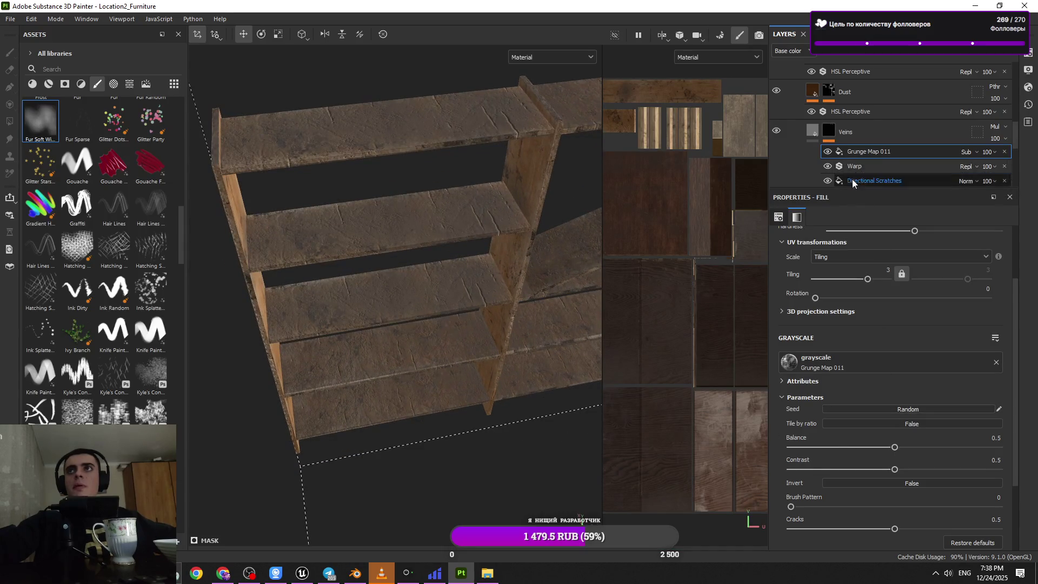
click(821, 470)
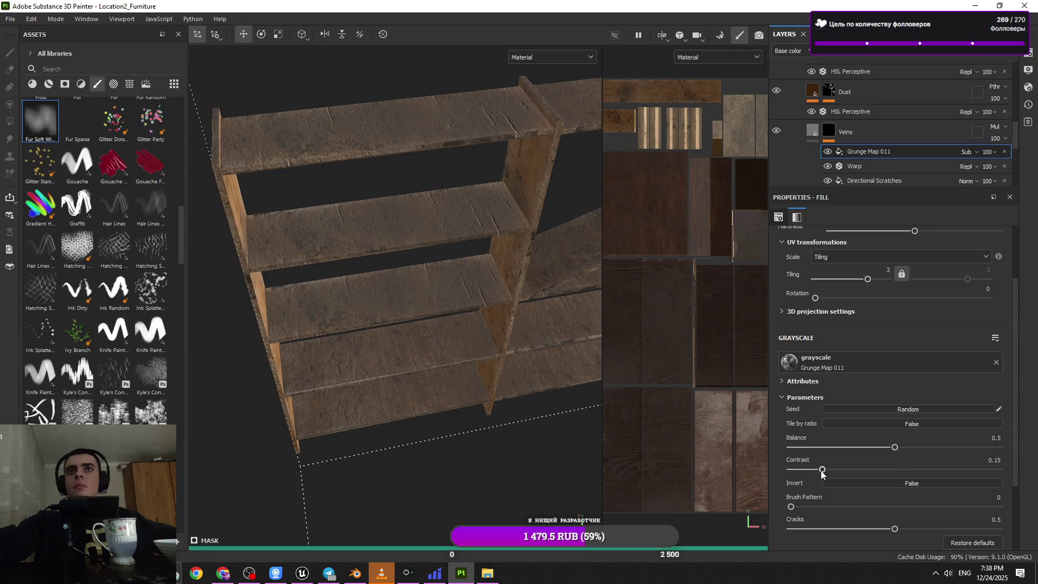
click(792, 470)
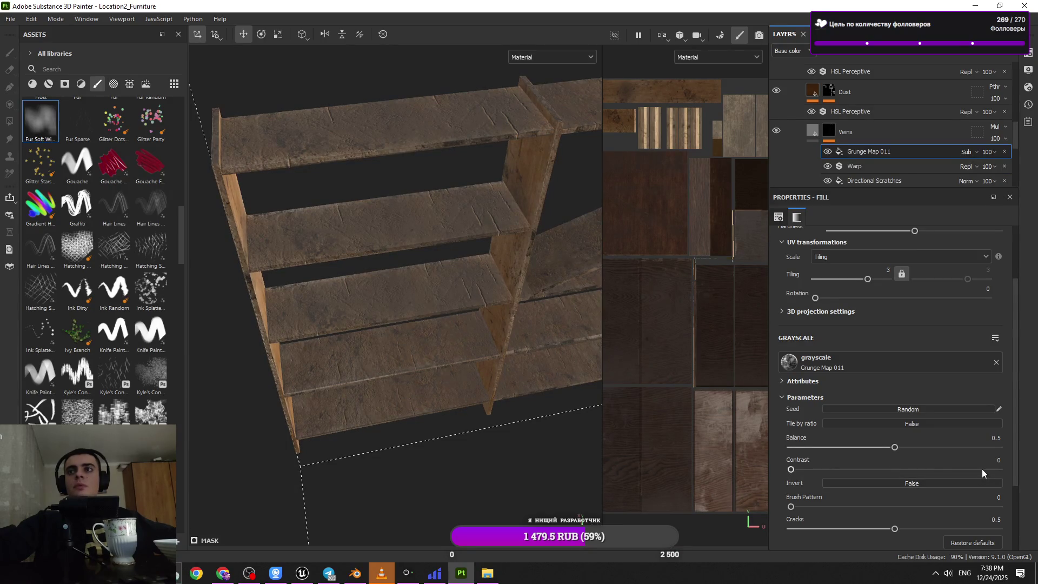
click(983, 469)
double_click(982, 470)
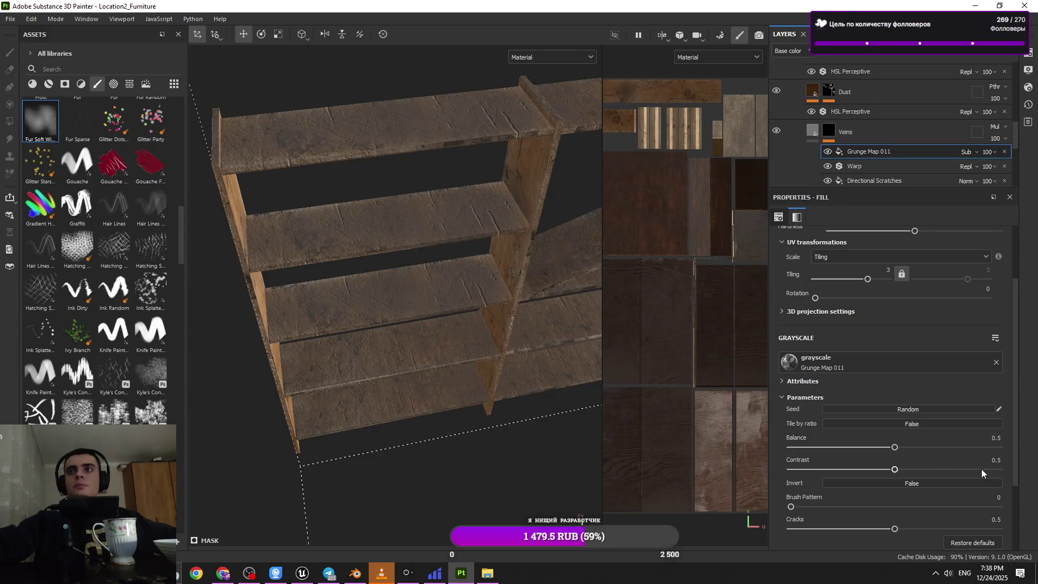
- Set the Directional Scratches contrast to 0.21, keeping its balance at 0.5
click(858, 180)
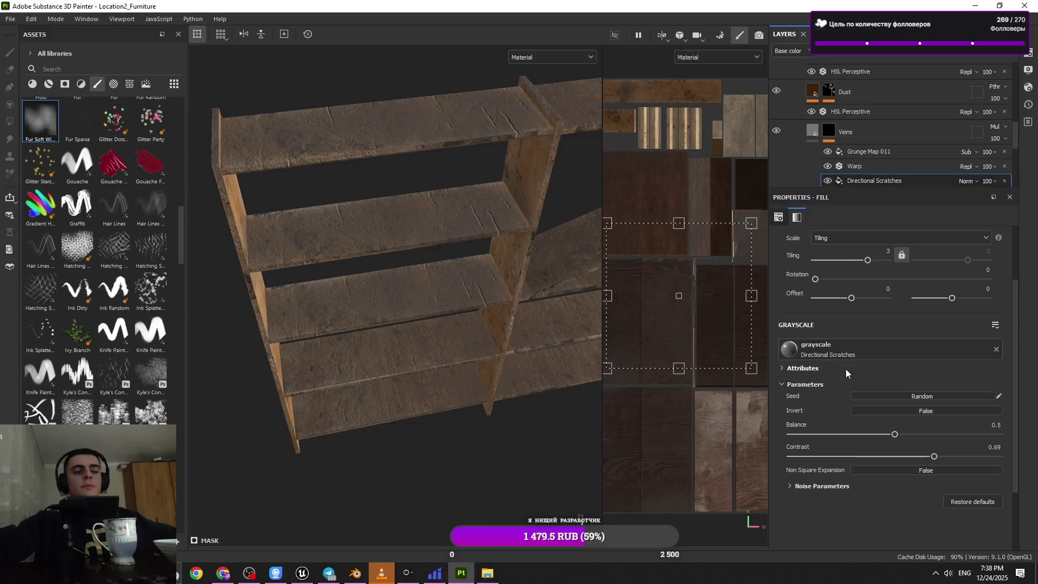
click(968, 435)
key(ctrl+z)
click(835, 457)
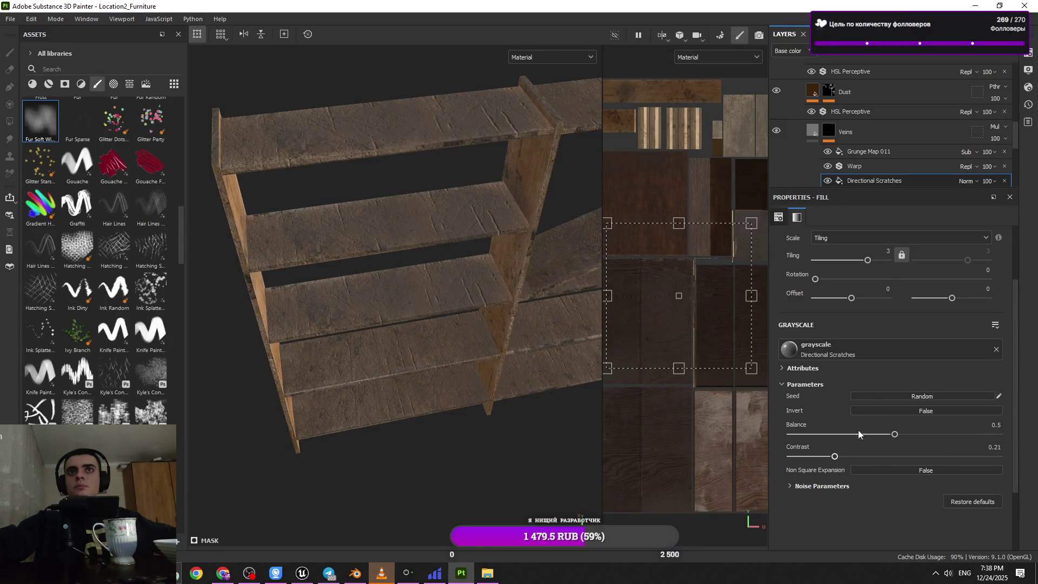
- Make the Veins fill height shallower at -0.0366 and frame the shelf to check it
click(815, 134)
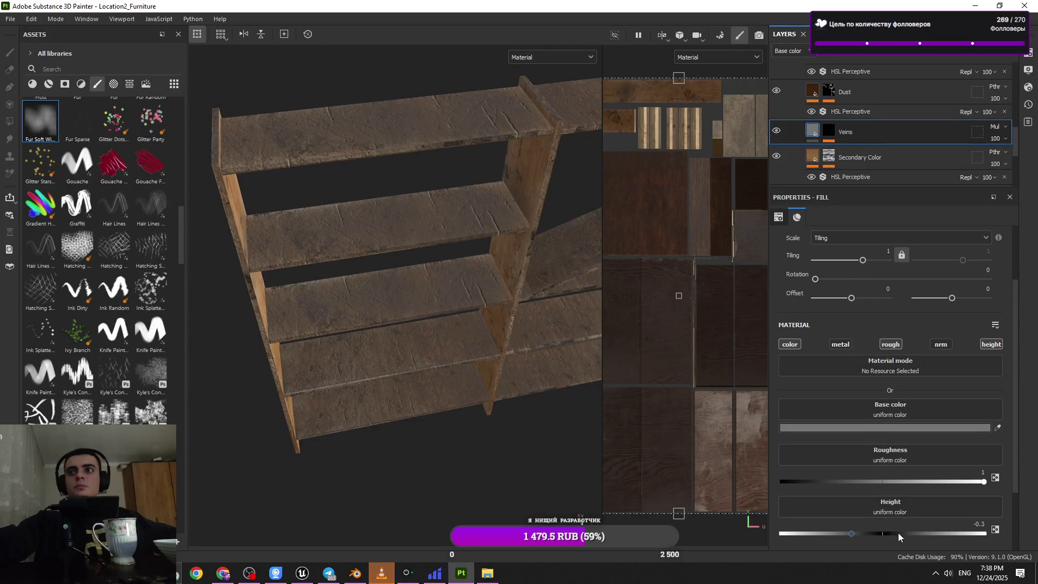
click(873, 533)
click(877, 533)
click(879, 534)
mouse_move(565, 304)
alt+mouse_down()
mouse_move(440, 301)
mouse_move(489, 248)
alt+mouse_up()
scroll(470, 259, up, 5)
key(f)
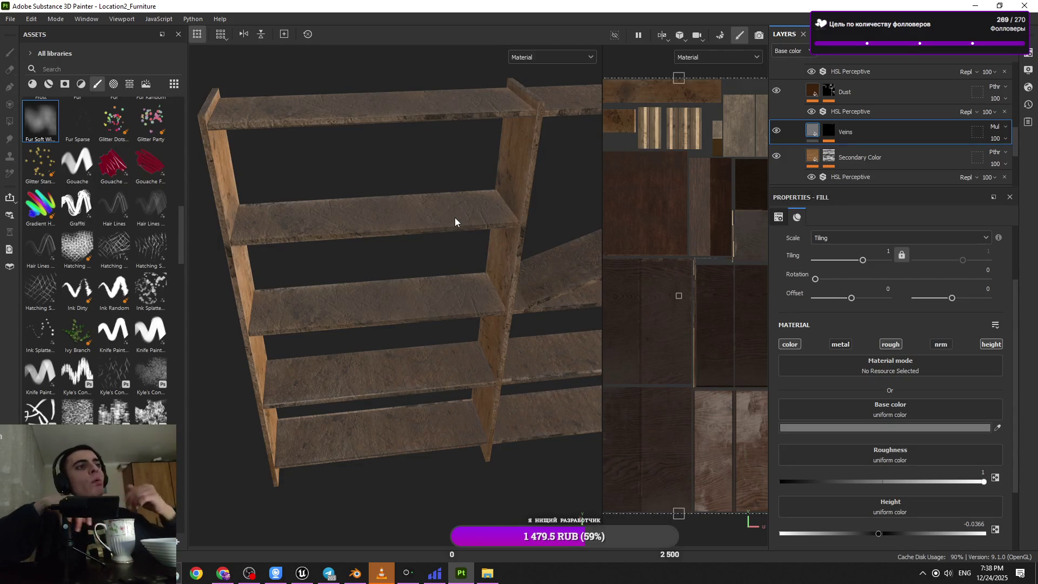
mouse_move(456, 217)
alt+mouse_down()
mouse_move(474, 261)
mouse_move(544, 259)
mouse_move(493, 322)
mouse_move(453, 278)
mouse_move(347, 317)
mouse_move(532, 350)
mouse_move(422, 302)
mouse_move(357, 303)
alt+mouse_up()
- Expand the main folder and select the paint layer under Ground Natural Mud
scroll(839, 128, up, 2)
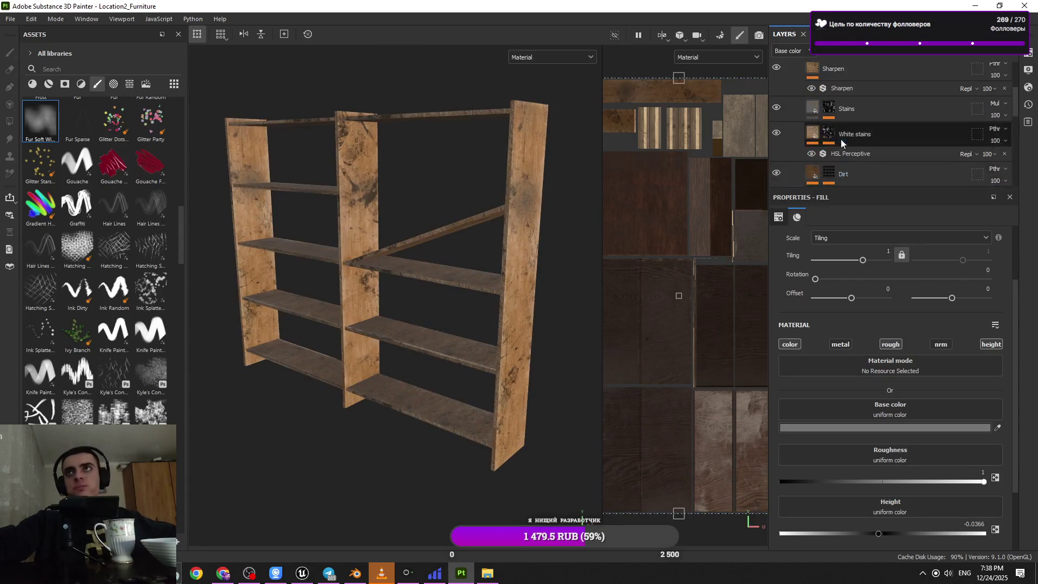
click(788, 98)
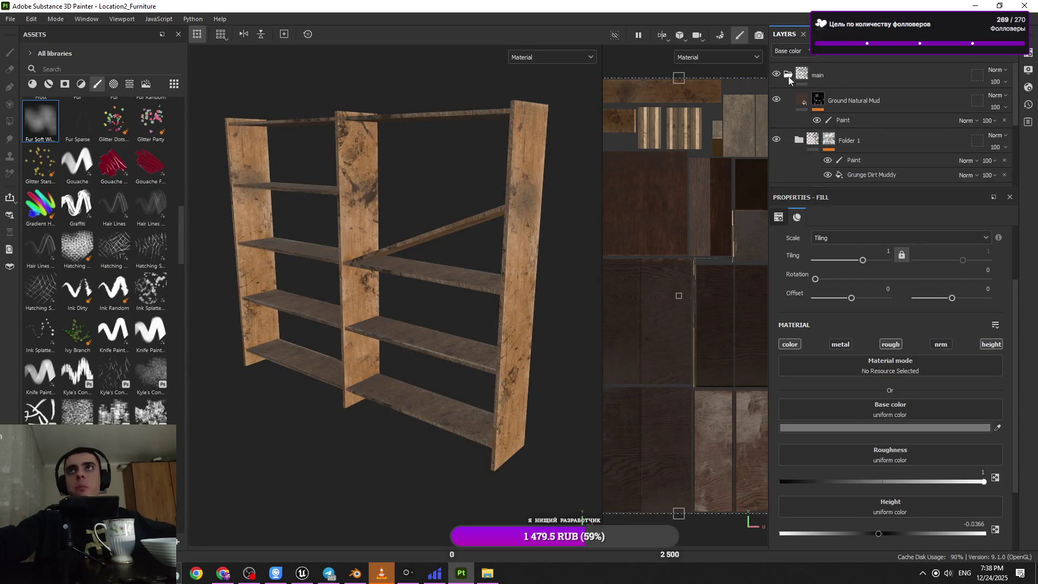
click(848, 161)
alt+drag(524, 231, 476, 232)
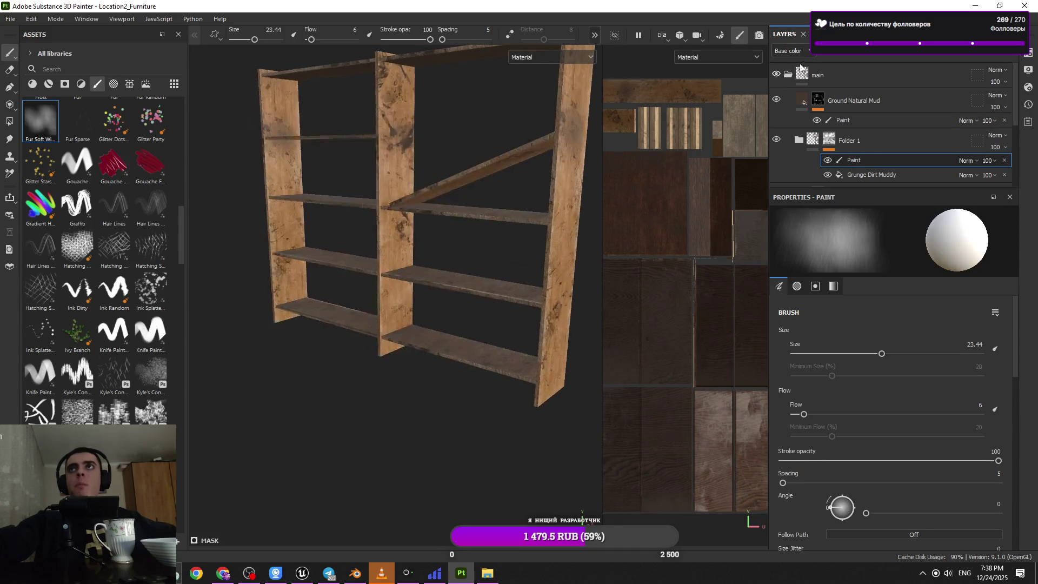
click(789, 77)
click(787, 75)
click(850, 121)
- Paint mud onto the wooden post with a size-44 brush, then shrink it to 17
scroll(512, 329, up, 5)
mouse_move(445, 463)
ctrl+right_down()
mouse_move(456, 428)
mouse_move(413, 357)
ctrl+right_up()
drag(416, 351, 433, 303)
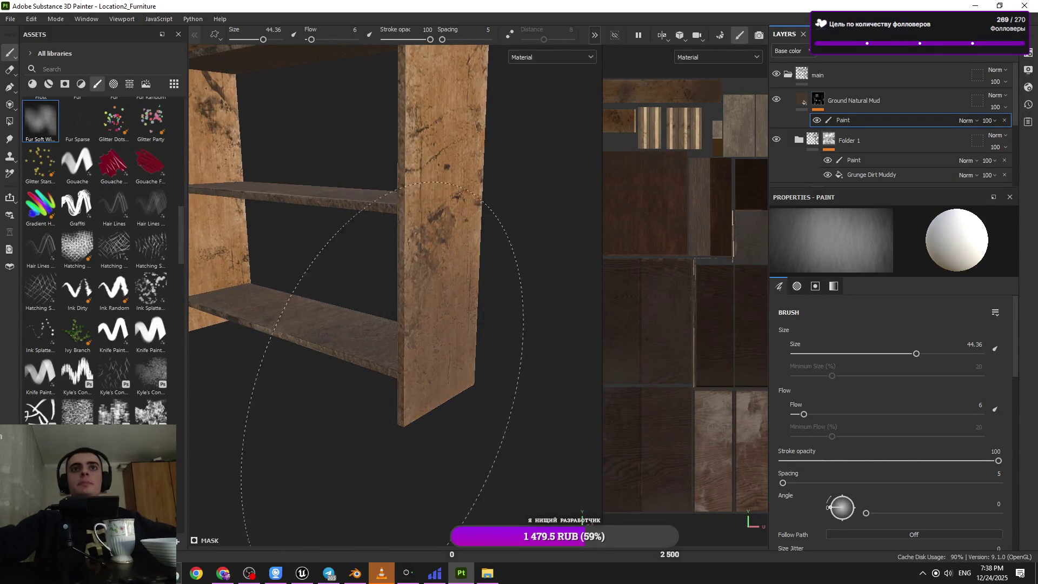
ctrl+right_drag(432, 303, 389, 303)
- Inspect the shelves and posts from several angles, then pull back to see other furniture
mouse_move(406, 325)
alt+mouse_down()
mouse_move(343, 382)
mouse_move(417, 371)
mouse_move(398, 378)
mouse_move(440, 379)
alt+mouse_up()
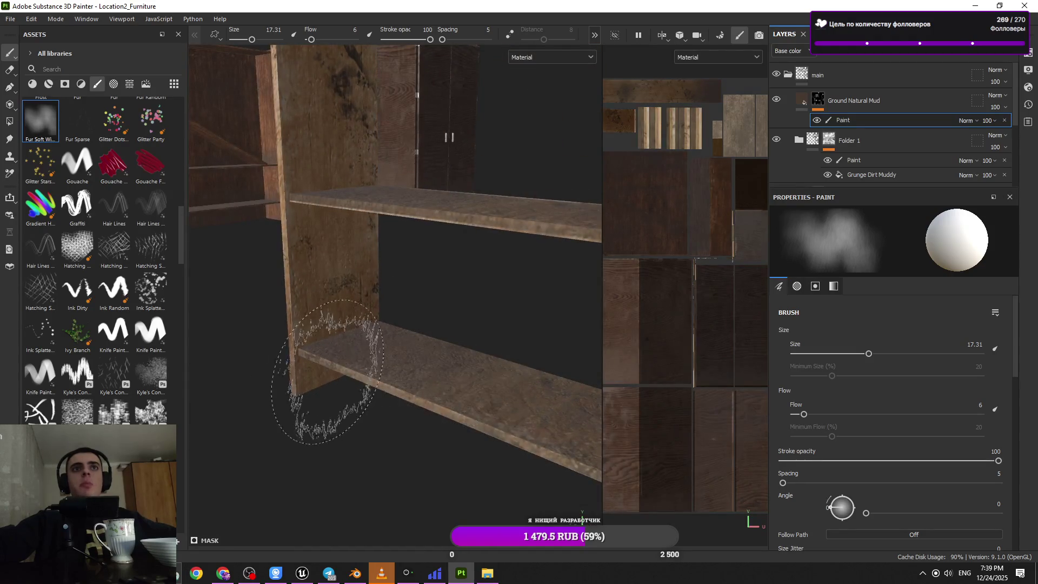
alt+drag(335, 394, 309, 361)
mouse_move(306, 316)
alt+mouse_down()
mouse_move(359, 394)
mouse_move(424, 379)
alt+mouse_up()
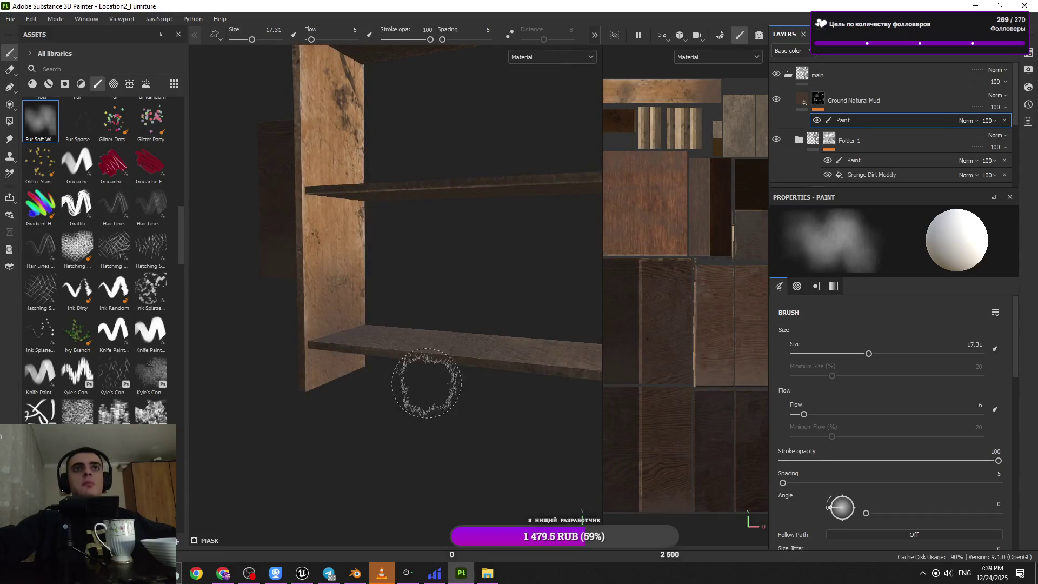
mouse_move(382, 86)
alt+mouse_down()
mouse_move(329, 339)
mouse_move(335, 346)
mouse_move(336, 331)
mouse_move(357, 333)
mouse_move(319, 331)
alt+mouse_up()
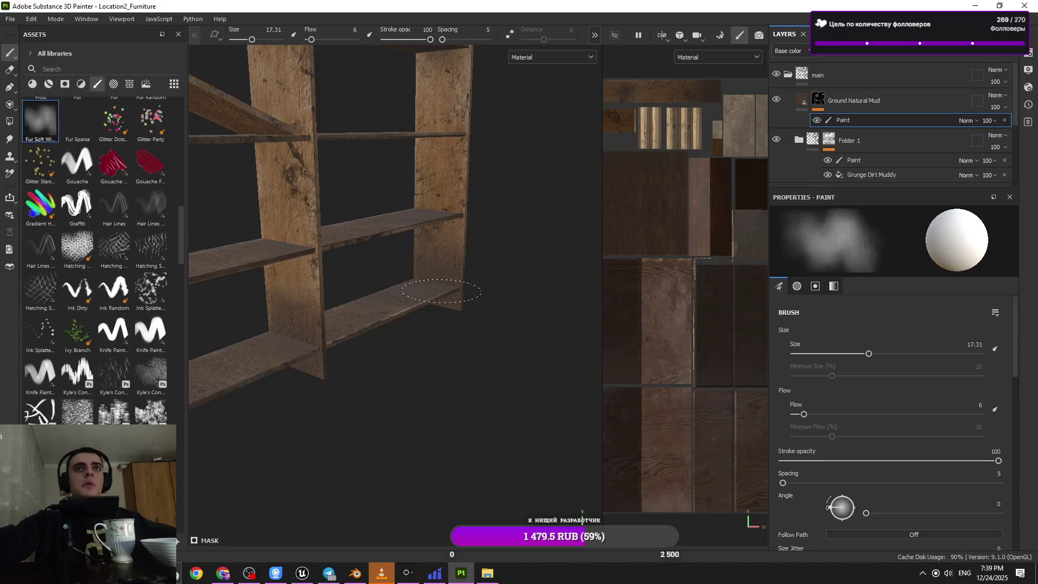
mouse_move(487, 304)
alt+mouse_down()
mouse_move(390, 367)
mouse_move(363, 173)
mouse_move(336, 315)
alt+mouse_up()
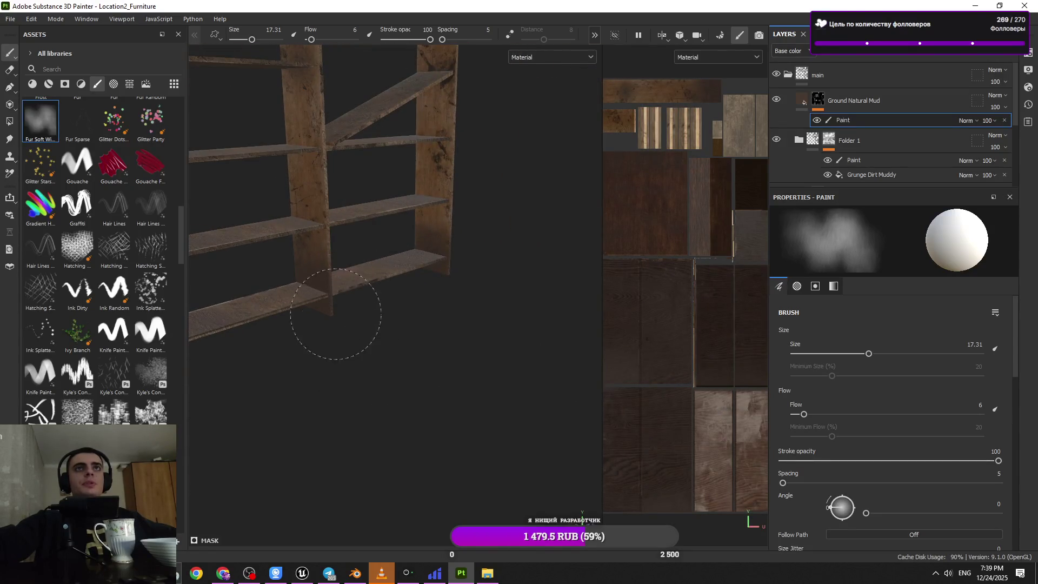
alt+drag(416, 268, 335, 325)
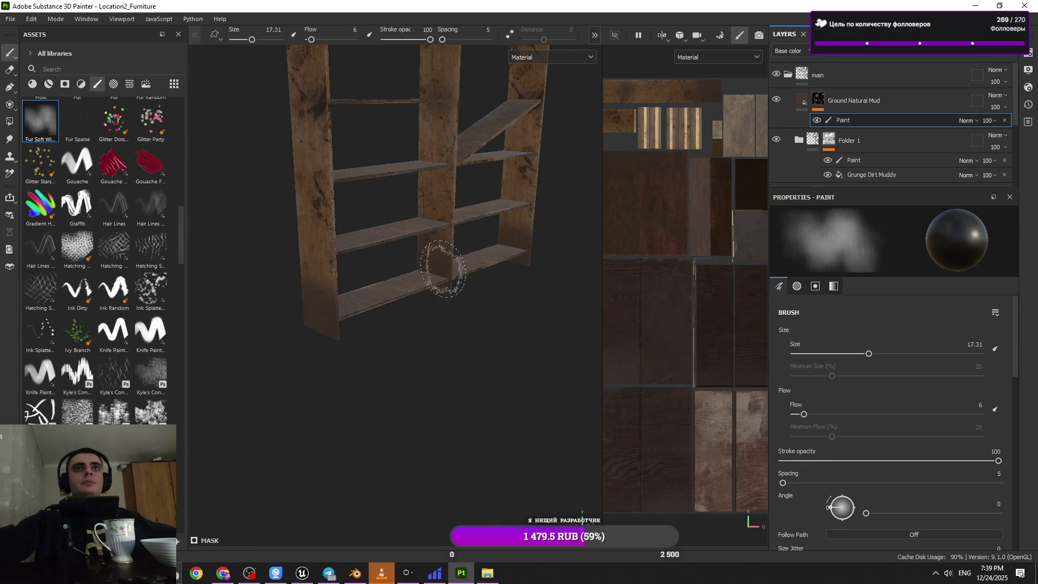
mouse_move(453, 319)
alt+mouse_down()
mouse_move(328, 277)
mouse_move(398, 364)
alt+mouse_up()
scroll(360, 331, up, 5)
- Shrink the brush to 8 while inspecting the table and chair, then enlarge the layer list
ctrl+right_drag(360, 331, 371, 336)
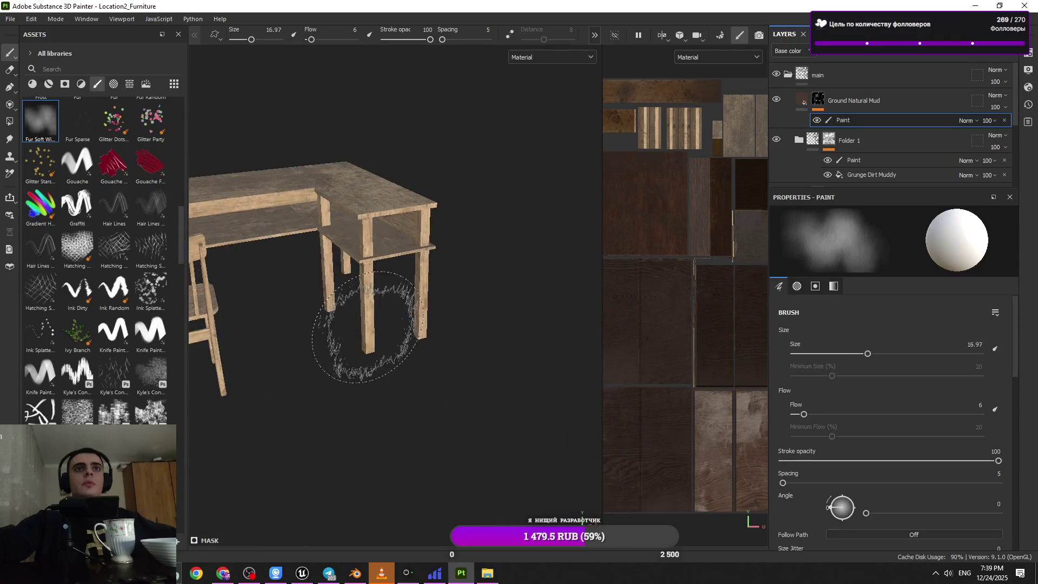
alt+drag(372, 322, 395, 265)
ctrl+right_drag(395, 265, 391, 264)
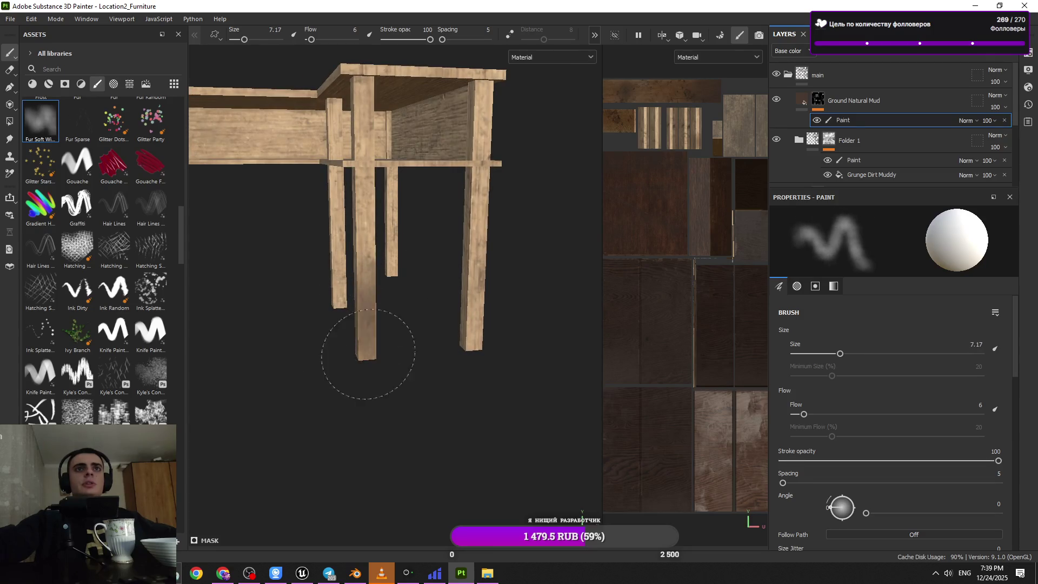
mouse_move(392, 264)
alt+mouse_down()
mouse_move(354, 324)
mouse_move(346, 303)
alt+mouse_up()
alt+drag(368, 338, 318, 340)
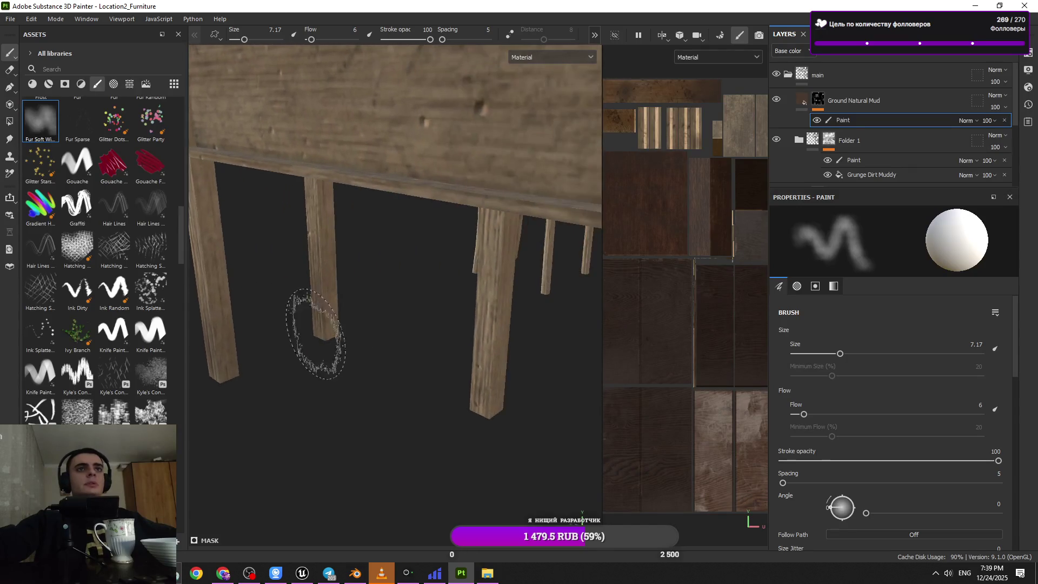
mouse_move(494, 340)
alt+mouse_down()
mouse_move(594, 362)
mouse_move(561, 341)
alt+mouse_up()
mouse_move(390, 365)
alt+mouse_down()
mouse_move(396, 360)
mouse_move(340, 306)
mouse_move(346, 193)
alt+mouse_up()
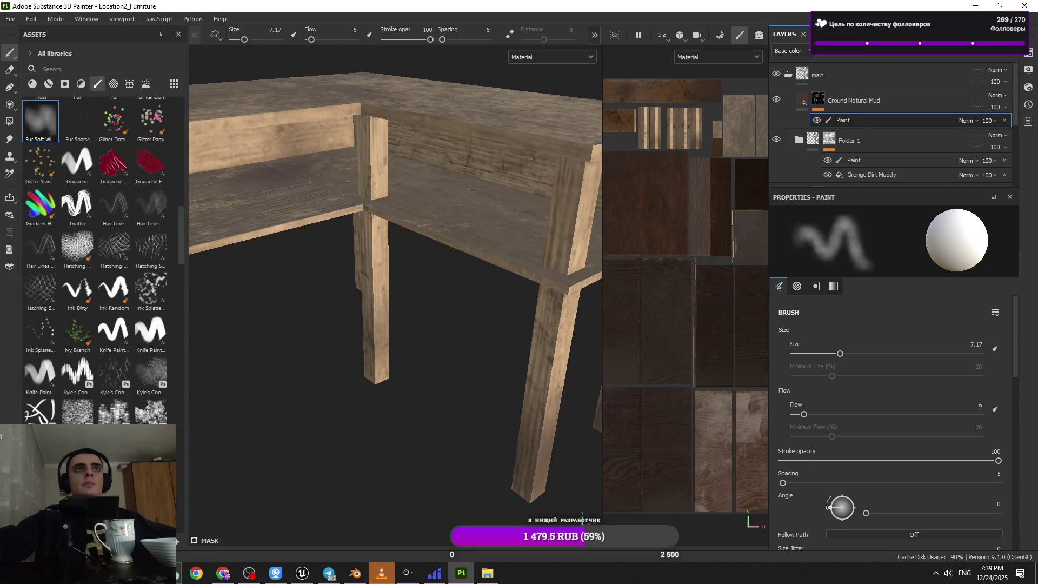
mouse_move(373, 337)
alt+mouse_down()
mouse_move(359, 302)
mouse_move(333, 314)
mouse_move(465, 346)
mouse_move(464, 431)
mouse_move(392, 436)
mouse_move(397, 306)
mouse_move(241, 410)
alt+mouse_up()
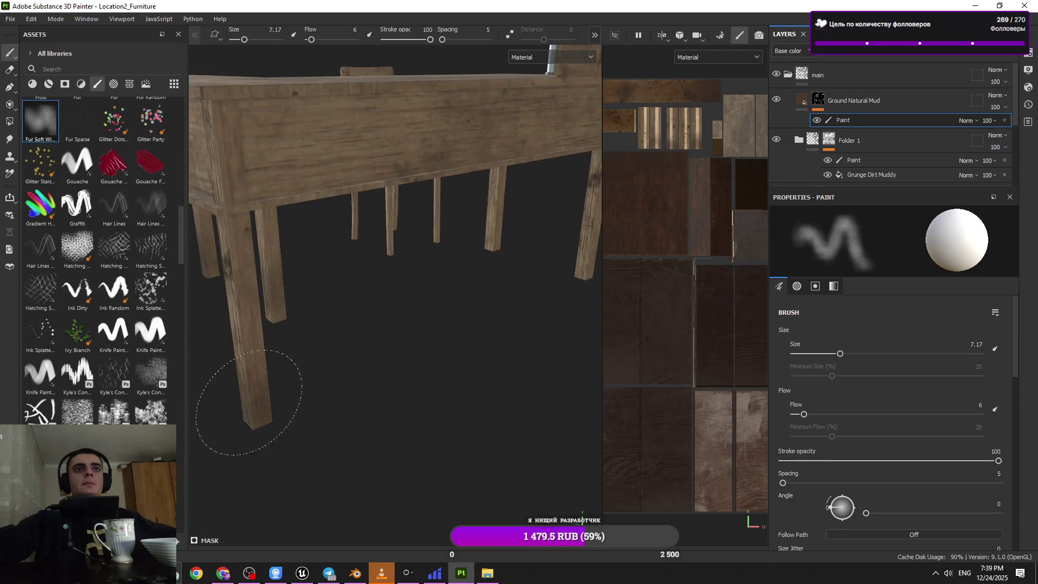
mouse_move(479, 368)
alt+mouse_down()
mouse_move(508, 280)
mouse_move(347, 296)
mouse_move(310, 314)
alt+mouse_up()
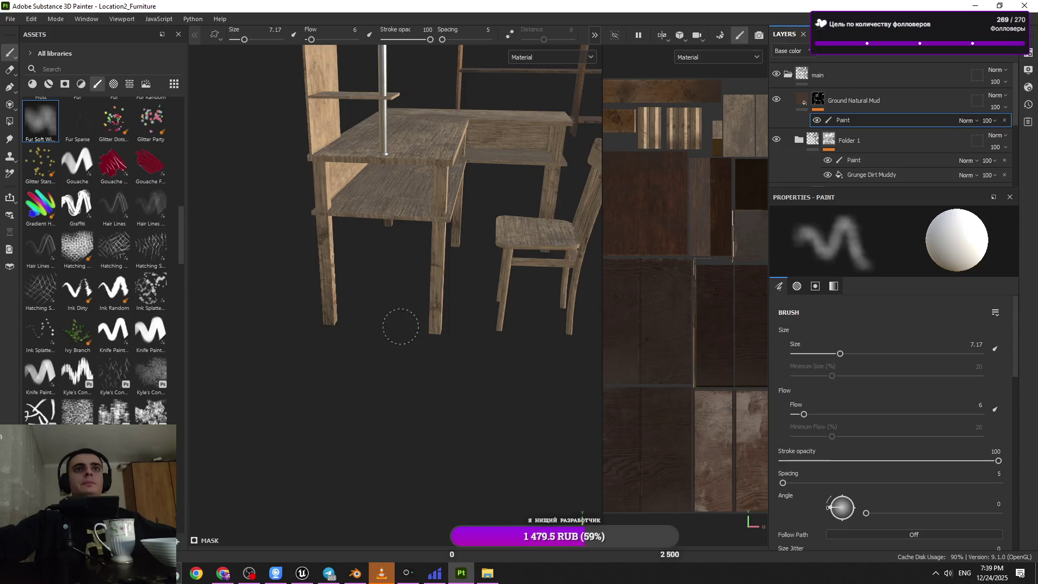
mouse_move(409, 336)
alt+mouse_down()
mouse_move(382, 317)
mouse_move(206, 315)
alt+mouse_up()
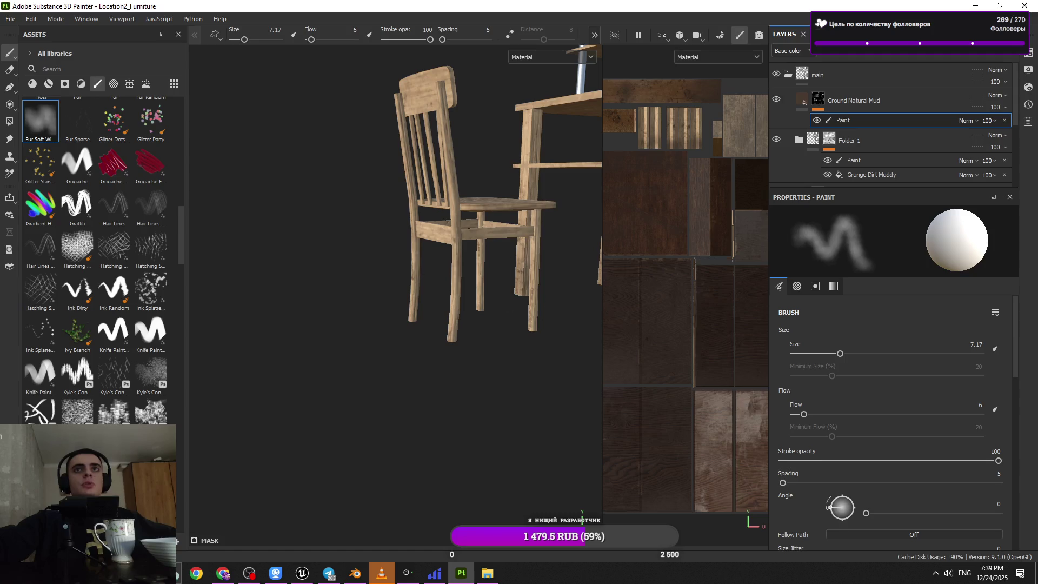
mouse_move(449, 352)
alt+mouse_down()
mouse_move(466, 347)
mouse_move(365, 320)
alt+mouse_up()
alt+drag(423, 344, 449, 292)
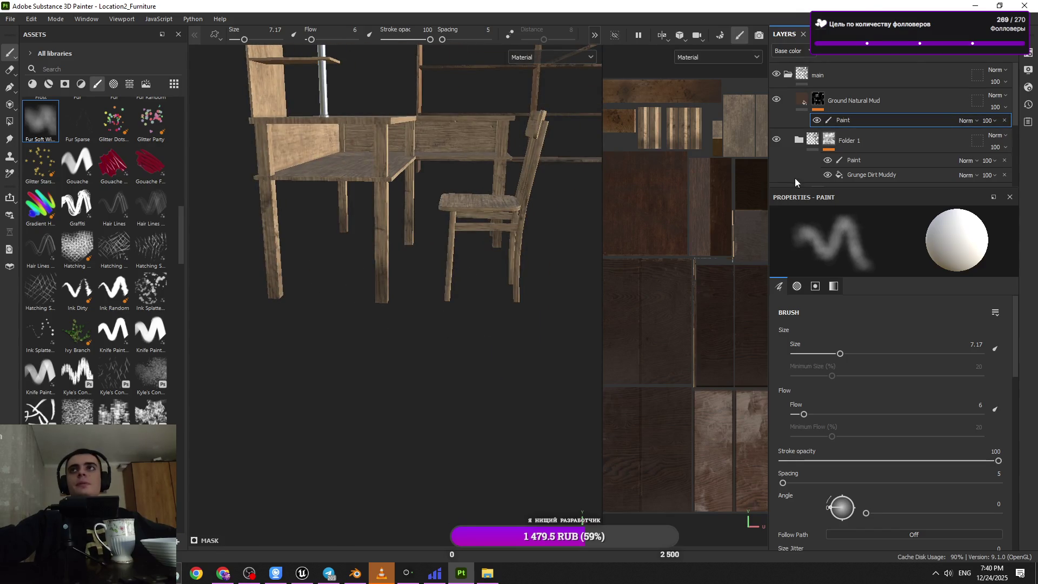
drag(793, 187, 793, 387)
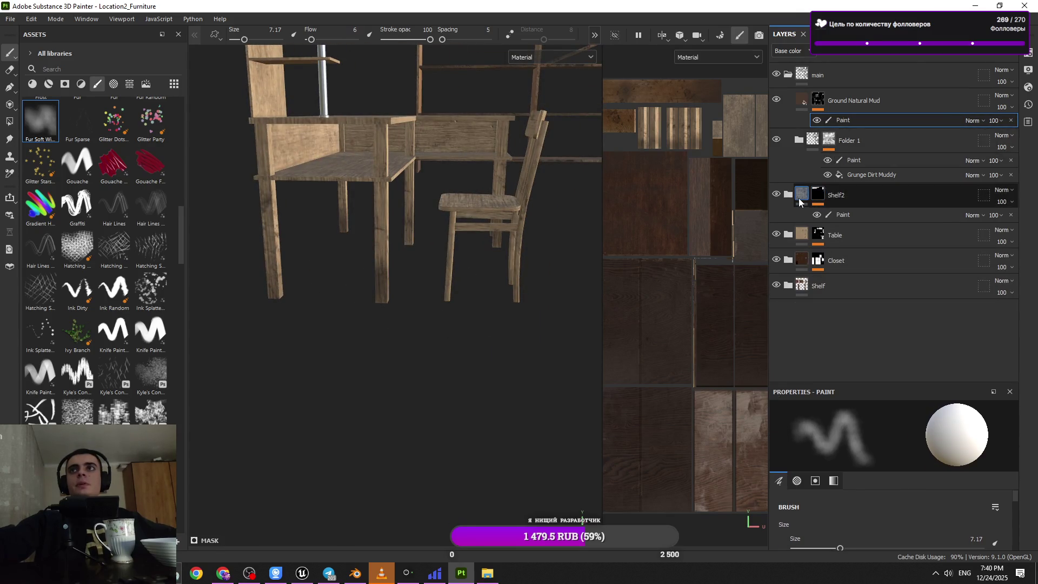
- Select the Paint mask layer inside the Table folder
click(789, 194)
click(789, 220)
click(848, 241)
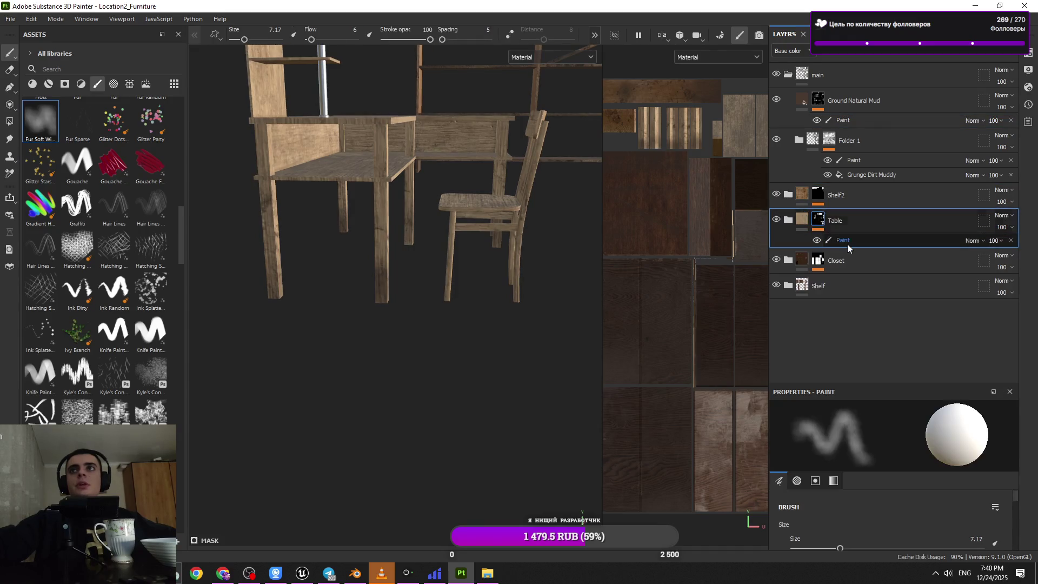
mouse_move(464, 273)
alt+mouse_down()
mouse_move(508, 244)
mouse_move(498, 227)
alt+mouse_up()
scroll(389, 227, up, 3)
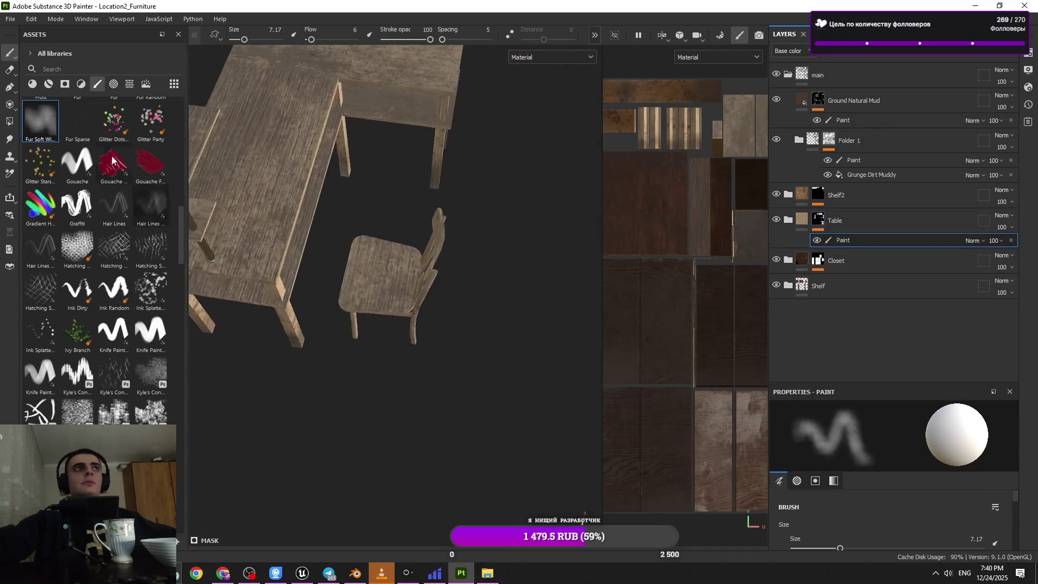
- Polygon-fill the chair in black to mask it out of the Table material
click(12, 124)
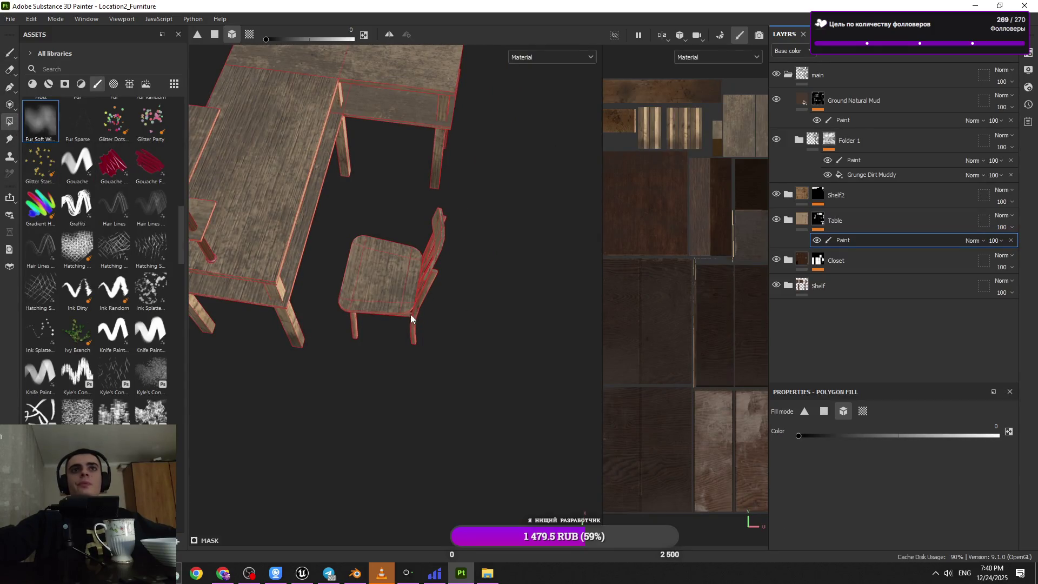
click(372, 261)
drag(453, 314, 435, 237)
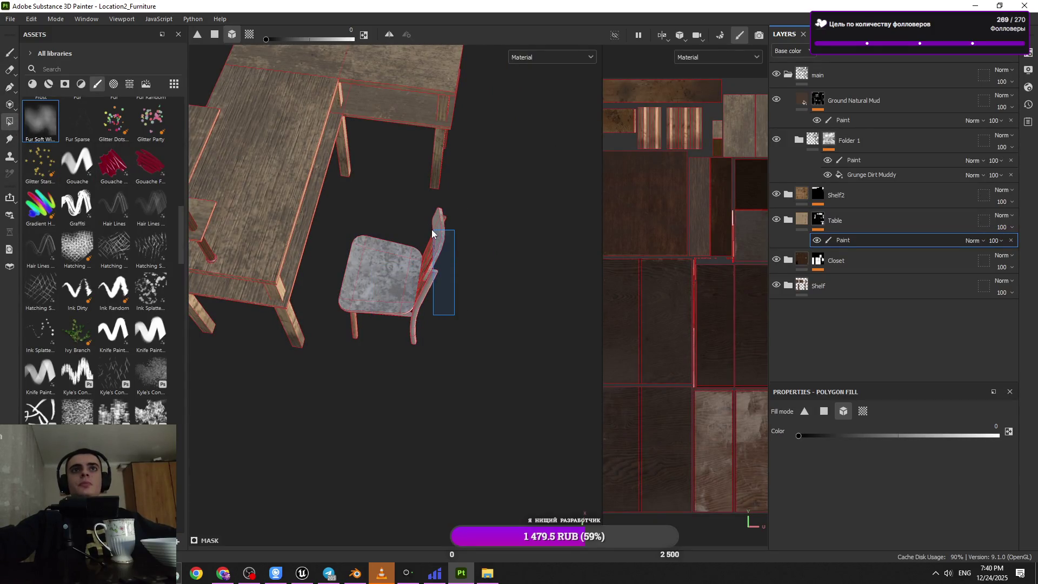
alt+drag(438, 292, 410, 346)
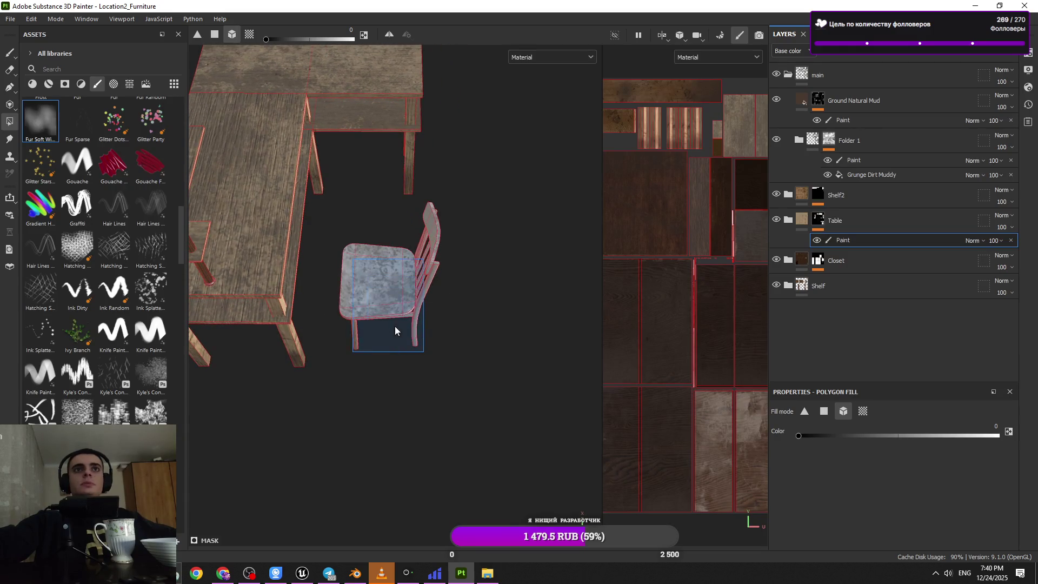
alt+drag(412, 293, 181, 182)
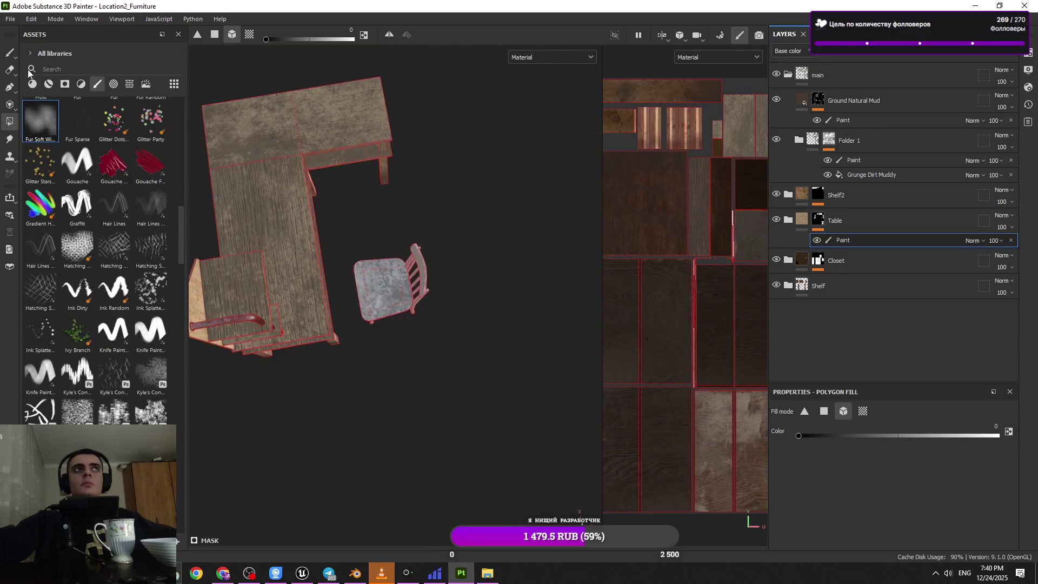
click(10, 52)
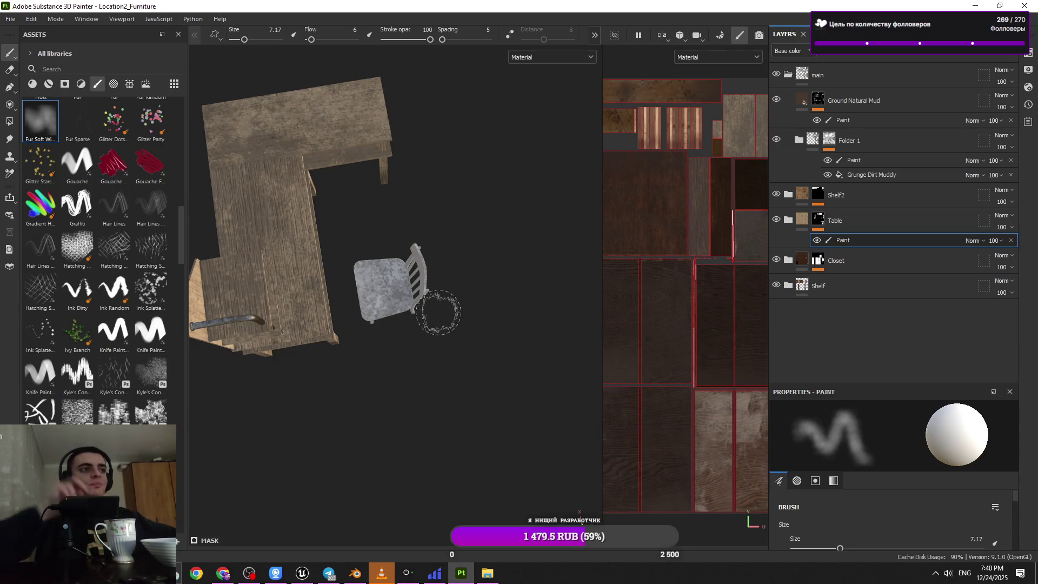
- Collapse the main and Table folders and select the Shelf2 folder
mouse_move(456, 222)
alt+mouse_down()
mouse_move(331, 305)
mouse_move(399, 343)
mouse_move(371, 441)
mouse_move(407, 322)
mouse_move(411, 347)
mouse_move(378, 194)
mouse_move(462, 217)
mouse_move(429, 73)
mouse_move(486, 95)
mouse_move(471, 97)
alt+mouse_up()
scroll(471, 98, up, 5)
scroll(471, 97, down, 5)
click(788, 75)
click(789, 126)
click(790, 126)
alt+drag(591, 287, 560, 330)
click(848, 103)
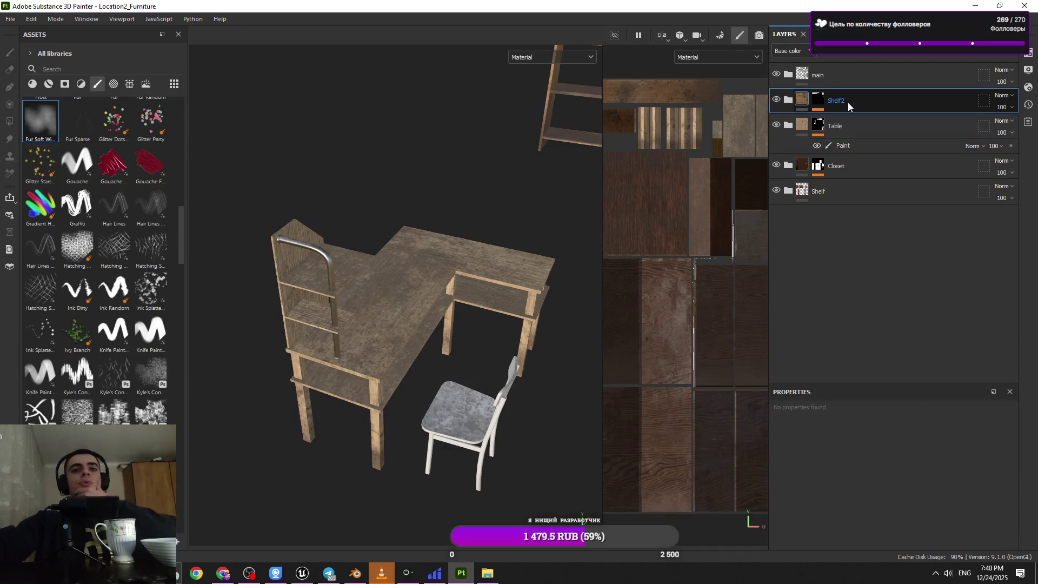
- Add a fill layer named Chair and Folder 4 above Shelf2, then switch to Unreal Editor
click(803, 103)
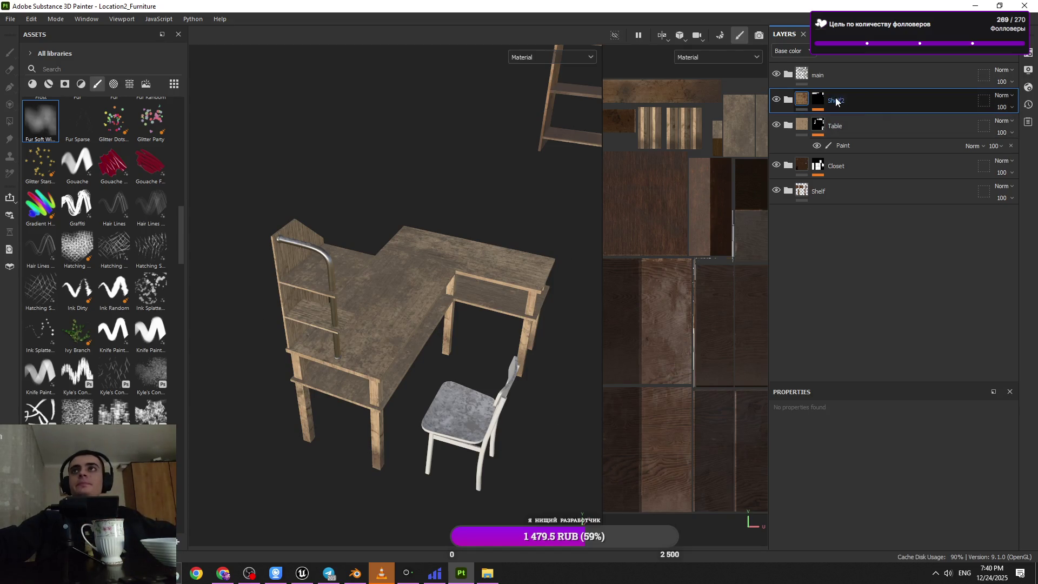
click(965, 56)
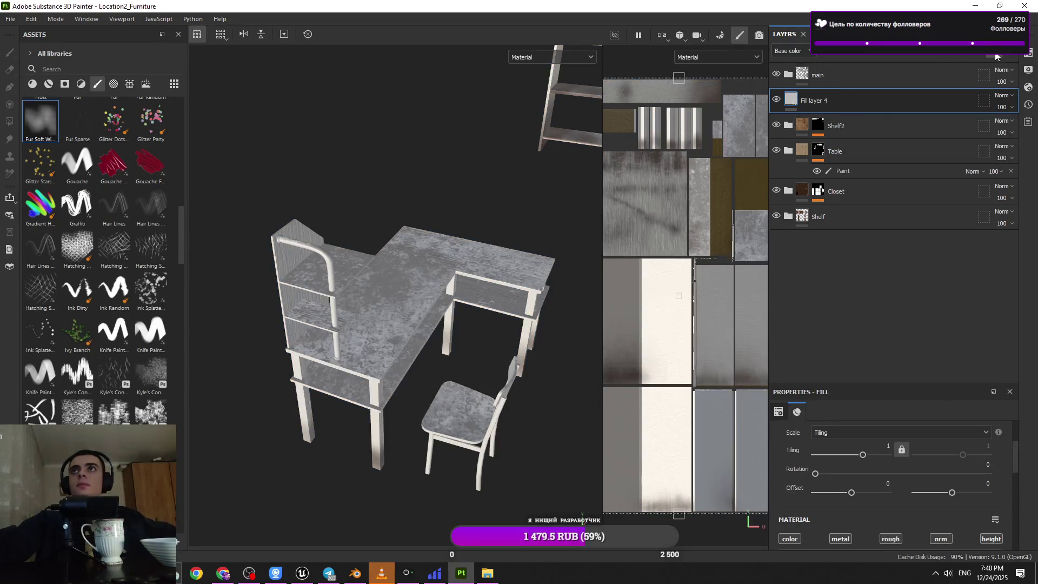
click(997, 56)
double_click(840, 128)
text(C)
text(haul)
key(Return)
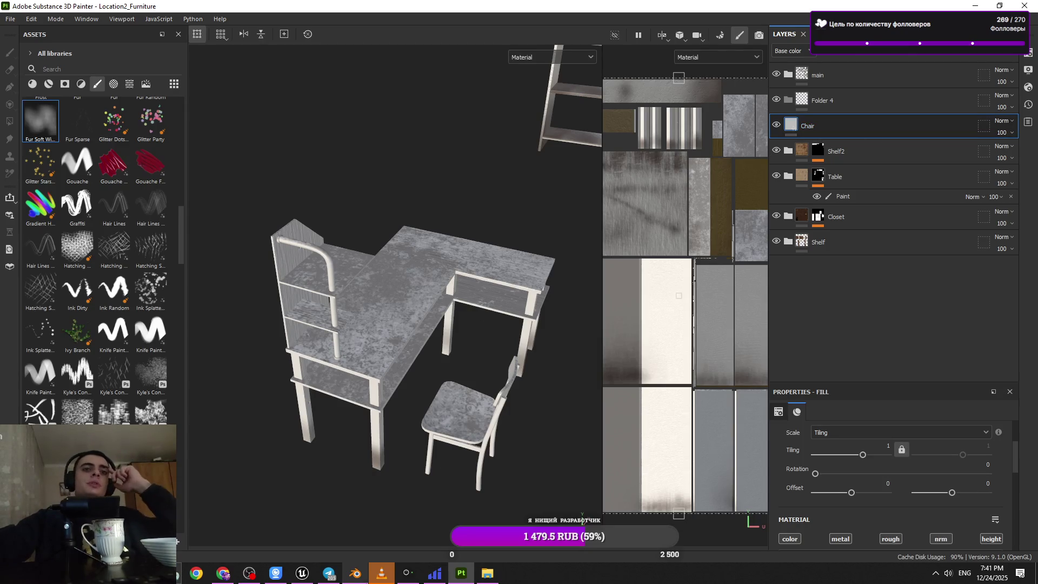
click(313, 571)
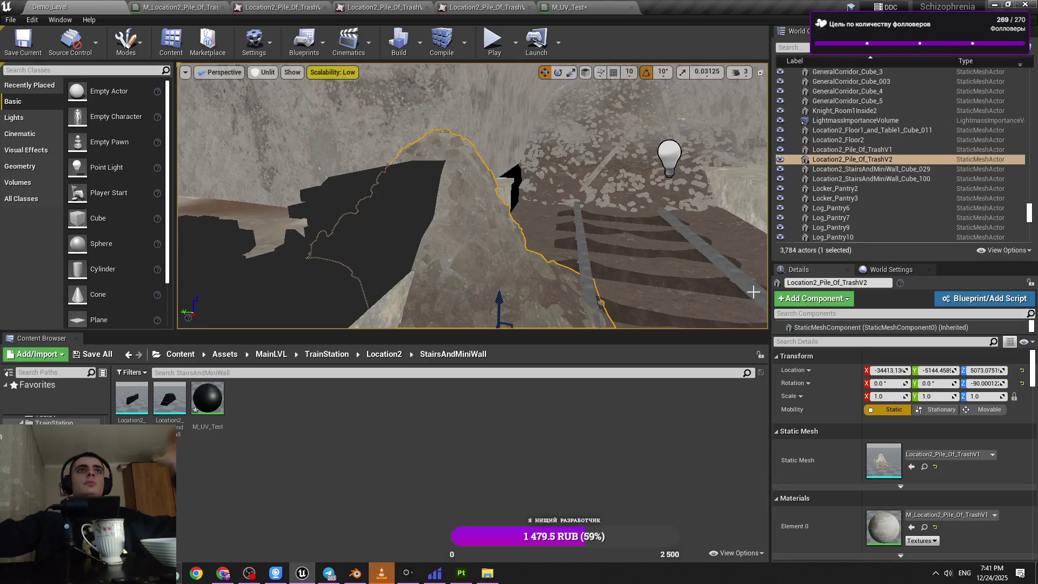
- Close the Unreal Editor window, bring it back briefly, then return to Substance 3D Painter
click(457, 578)
mouse_move(302, 573)
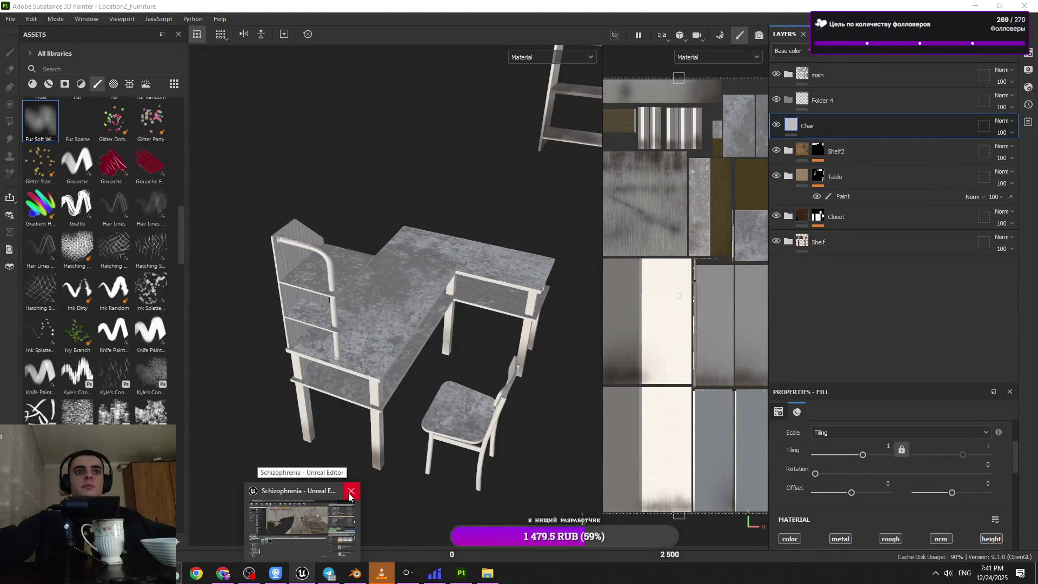
click(350, 494)
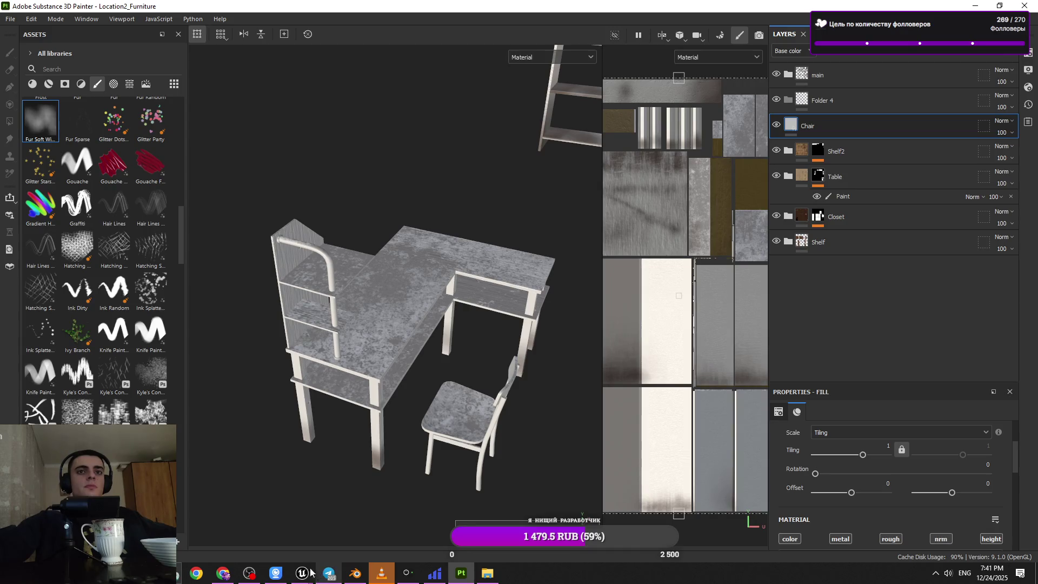
mouse_move(299, 574)
click(345, 537)
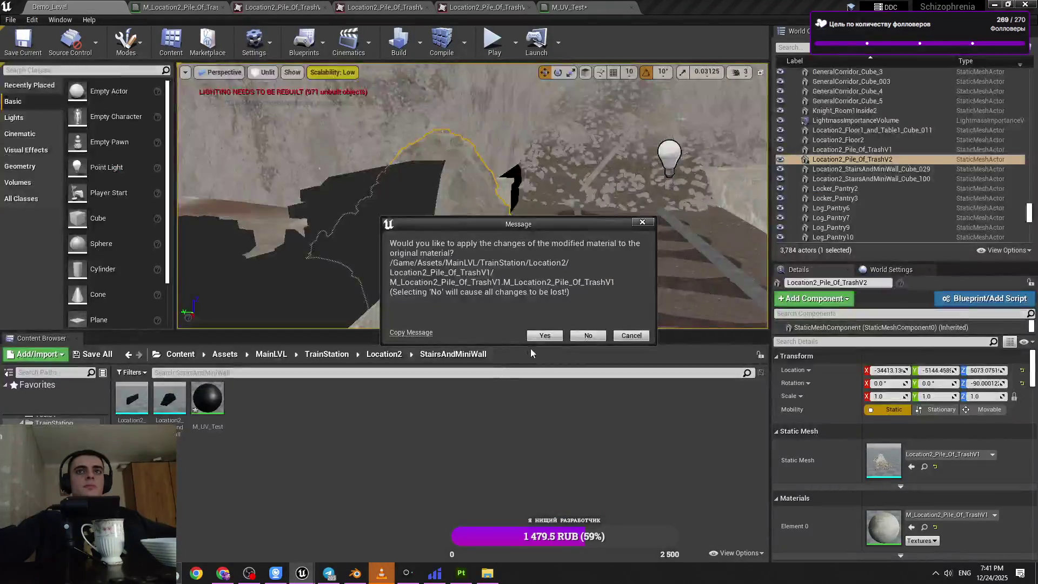
mouse_move(302, 573)
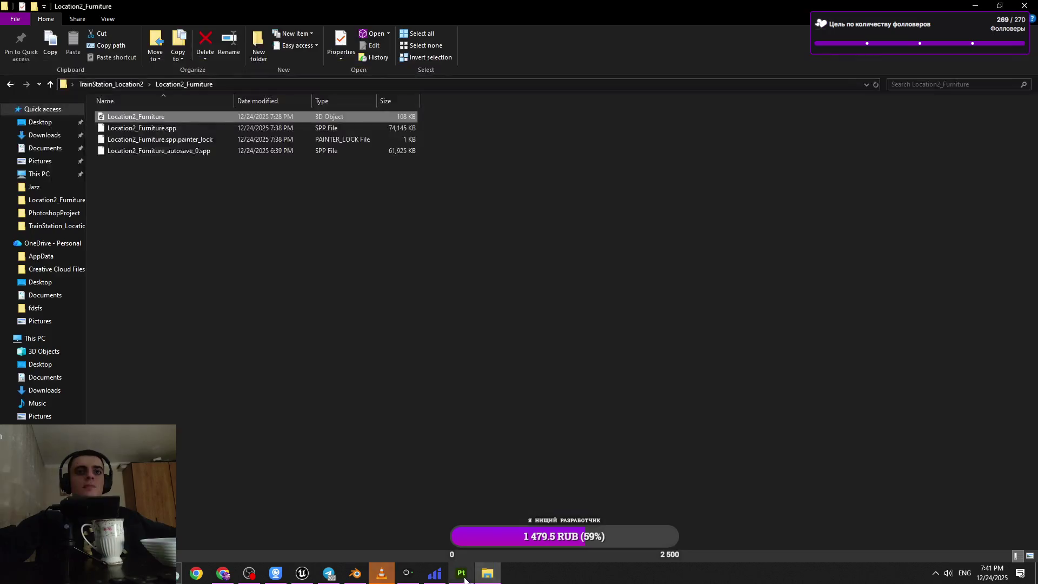
click(462, 574)
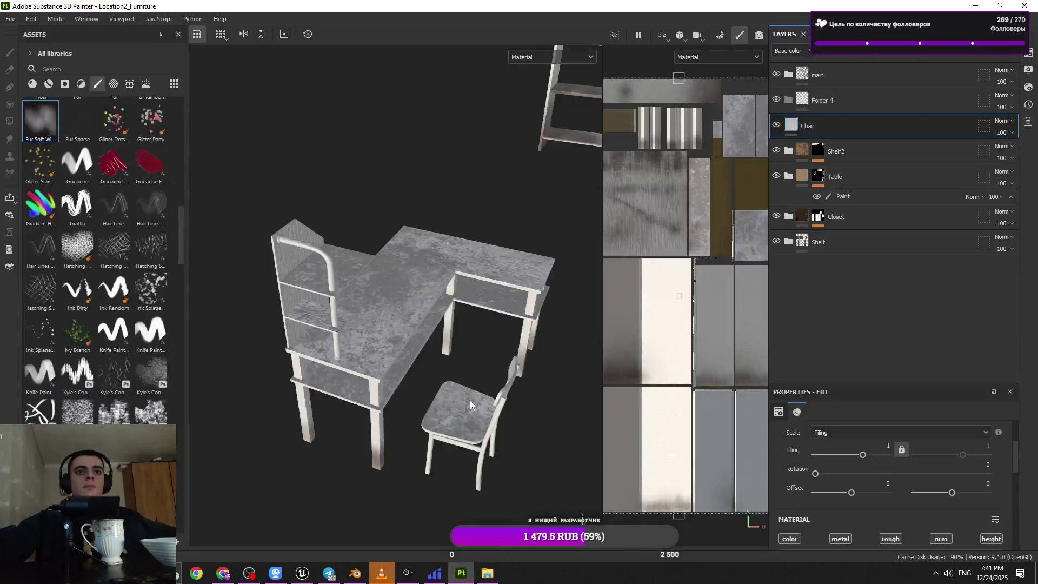
- Move the Chair layer into Folder 4, rename the folder chair, and delete the fill layer
alt+drag(397, 383, 422, 373)
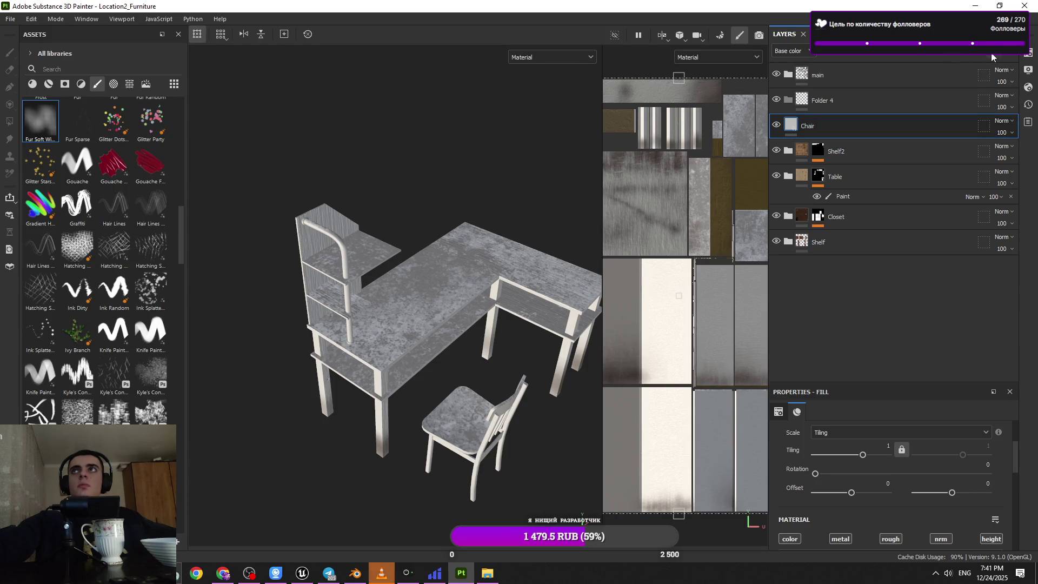
drag(841, 104, 838, 101)
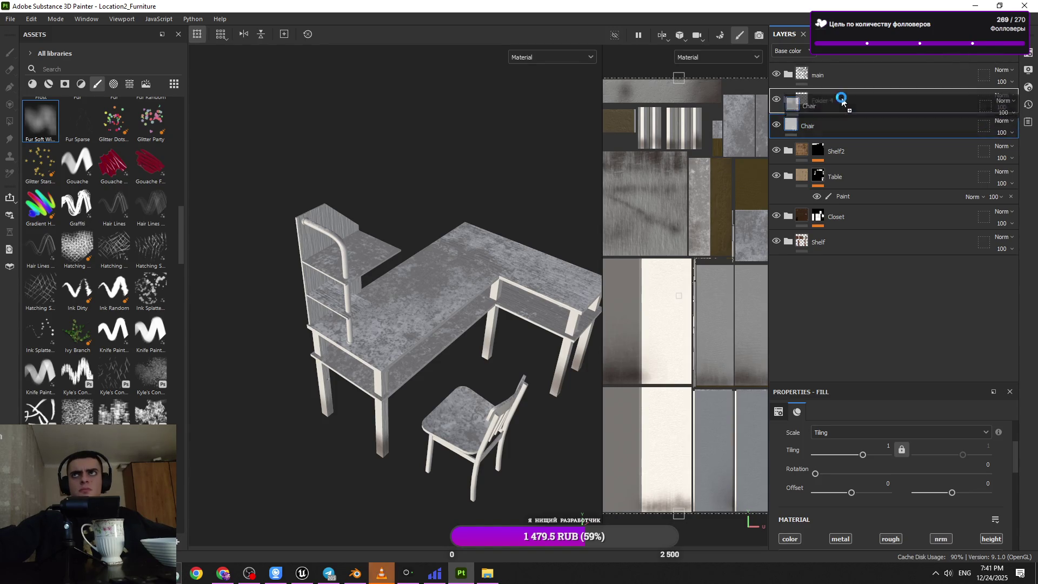
double_click(830, 97)
text(chair)
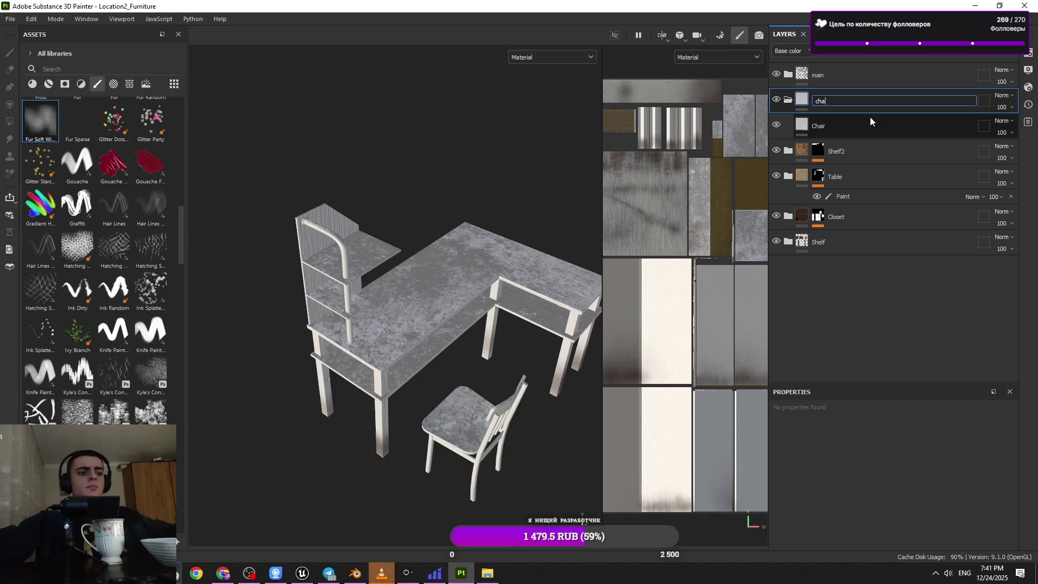
key(Return)
click(839, 127)
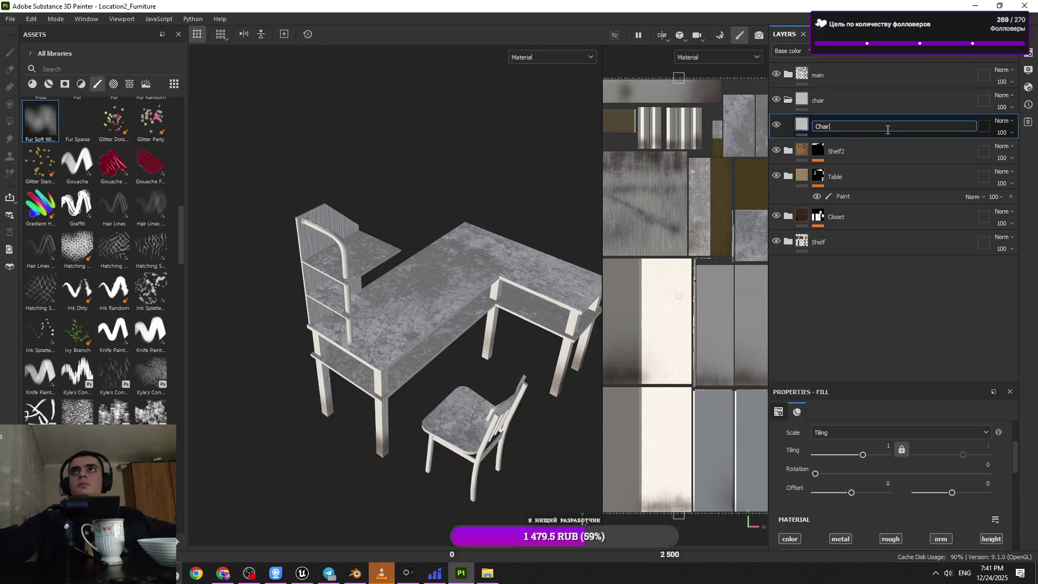
key(Delete)
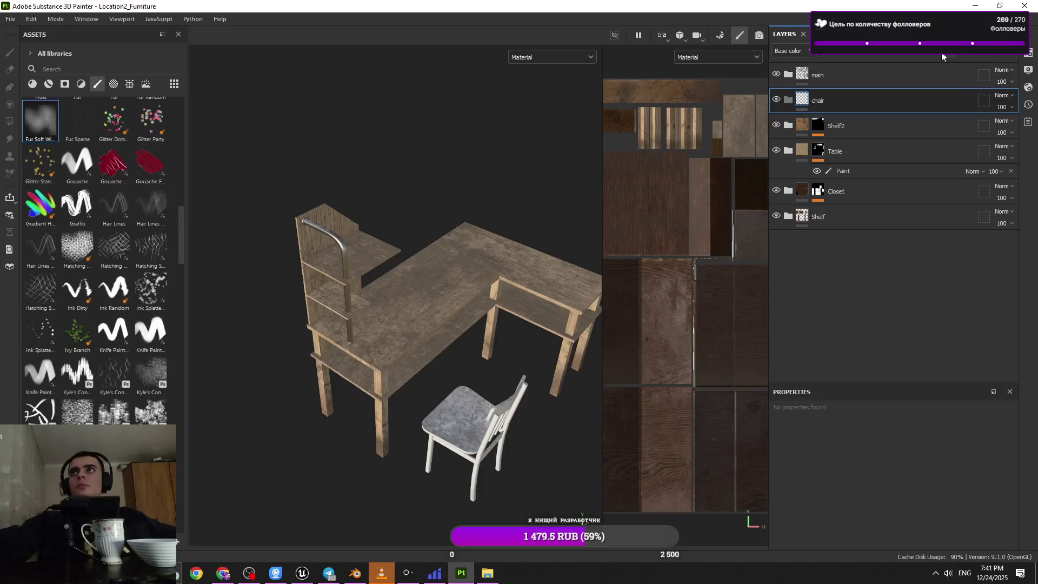
- Give the chair folder a black mask and polygon-fill the chair's faces in white
click(935, 53)
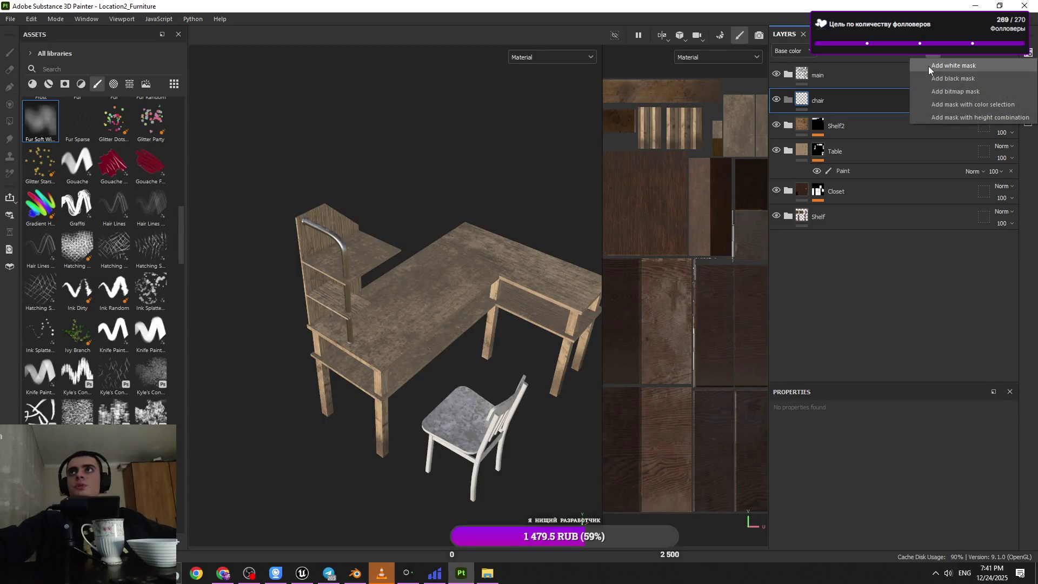
click(930, 75)
click(917, 57)
click(926, 77)
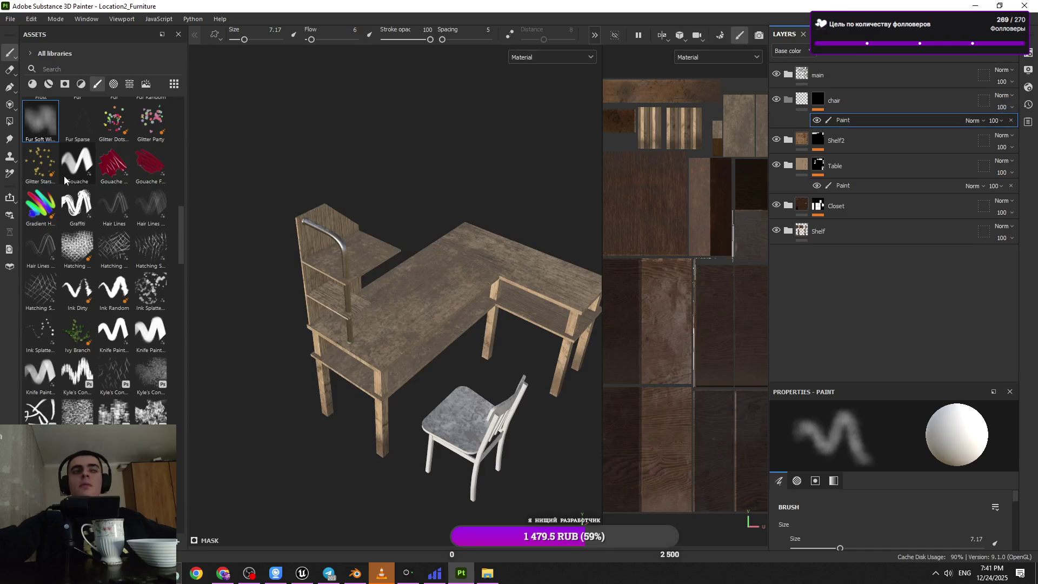
click(9, 121)
mouse_move(356, 307)
alt+mouse_down()
mouse_move(507, 421)
mouse_move(439, 349)
alt+mouse_up()
scroll(427, 411, up, 3)
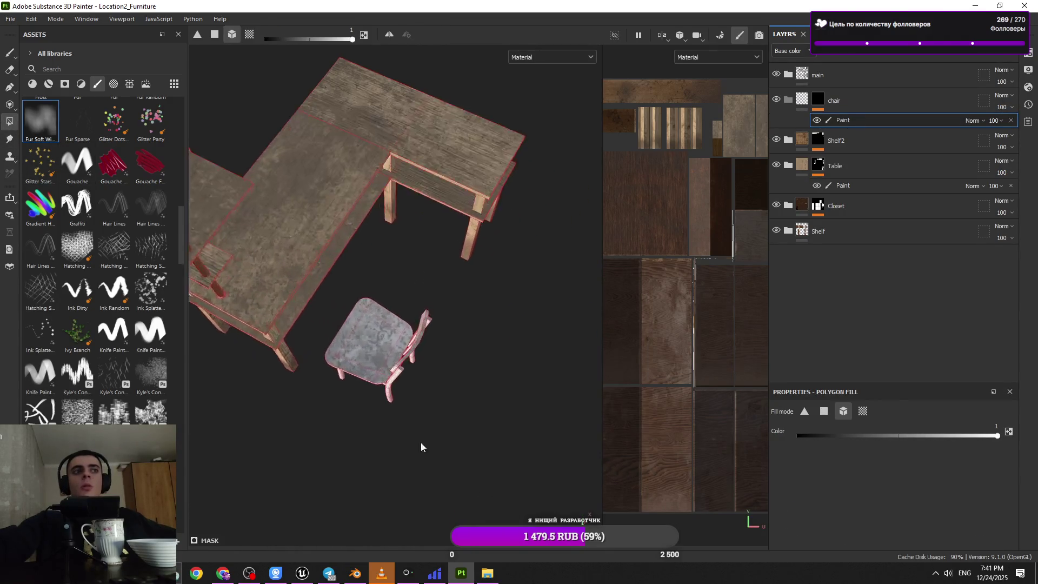
drag(334, 304, 334, 303)
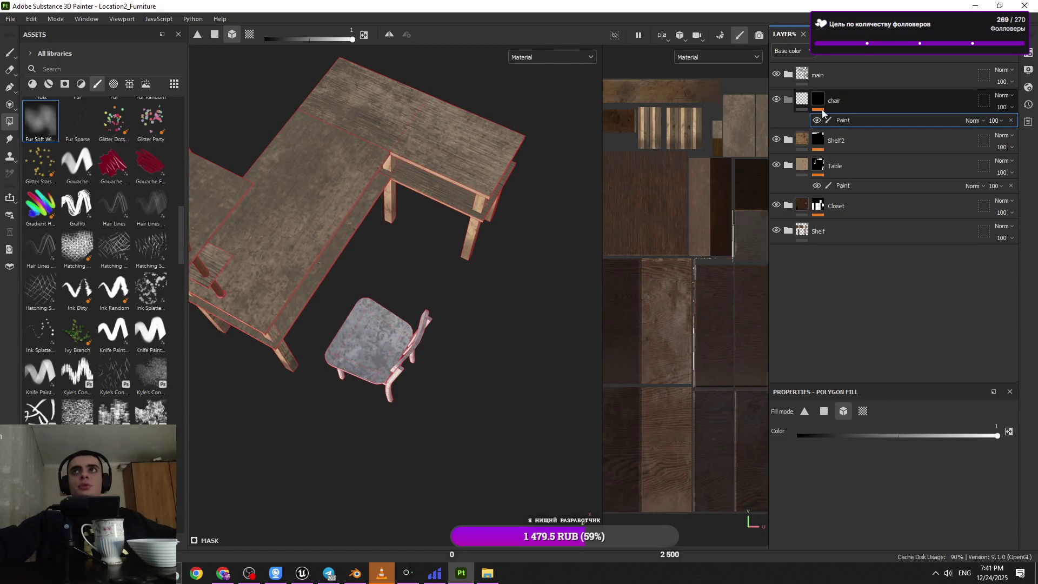
click(48, 84)
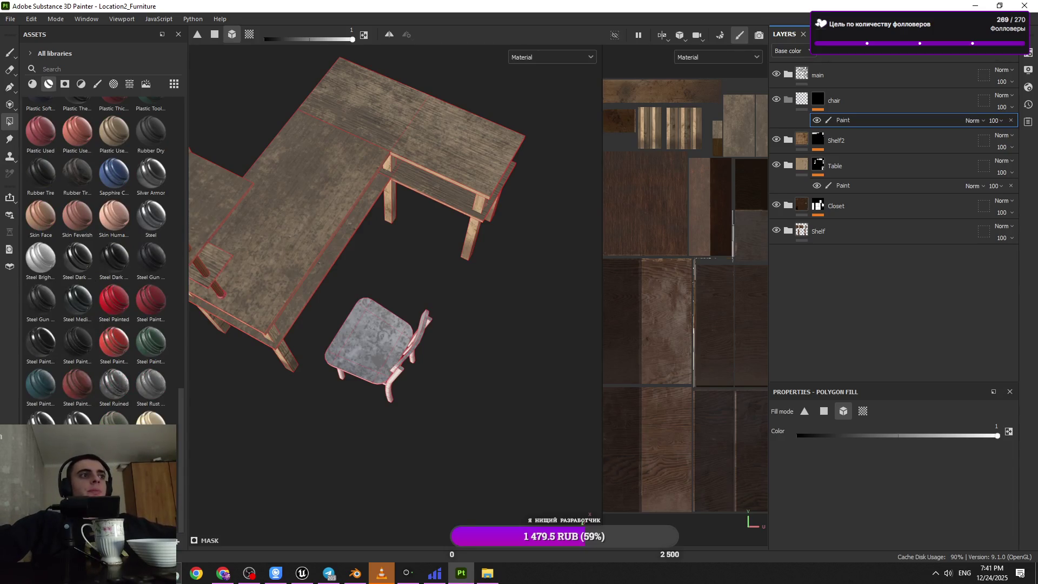
- Apply the Wood Acajou material to the chair folder and select its Base fill layer
mouse_move(49, 311)
drag(48, 311, 966, 142)
drag(881, 93, 874, 99)
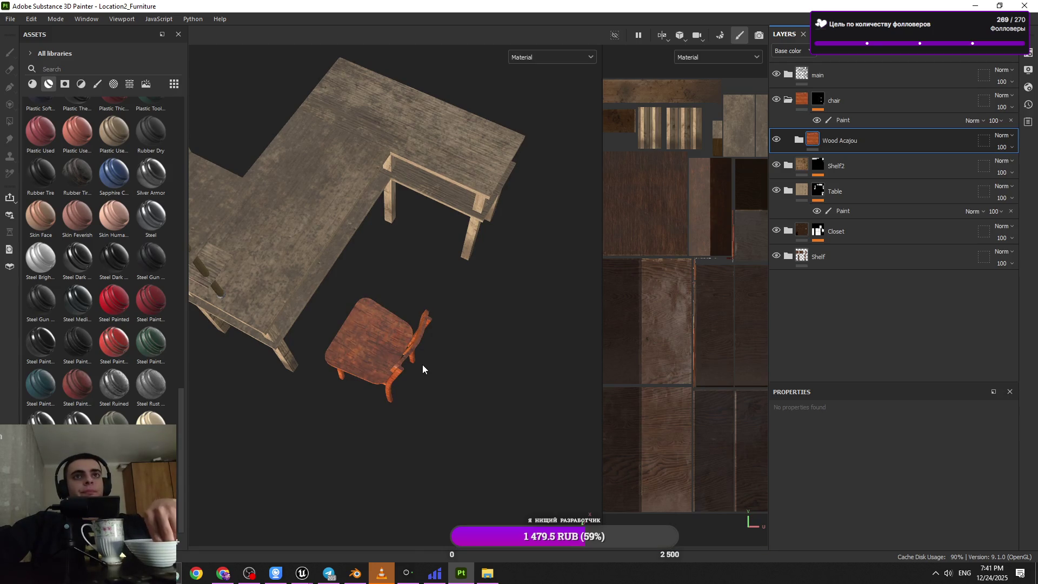
click(799, 140)
scroll(824, 254, down, 3)
click(821, 297)
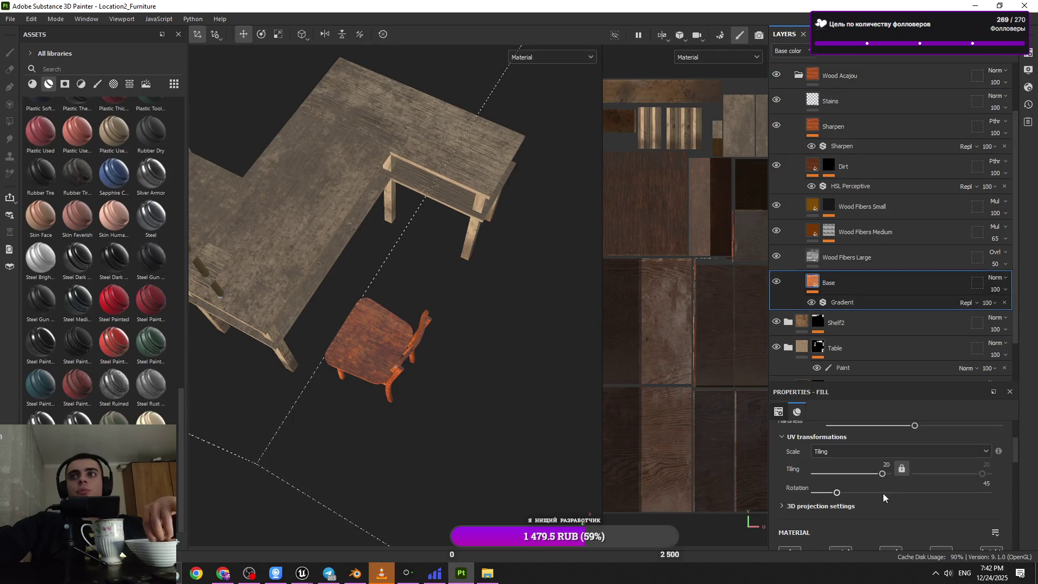
- Resize the layer and settings panels and toggle the Base layer's visibility to compare
drag(855, 383, 855, 227)
scroll(881, 446, down, 3)
scroll(920, 432, up, 4)
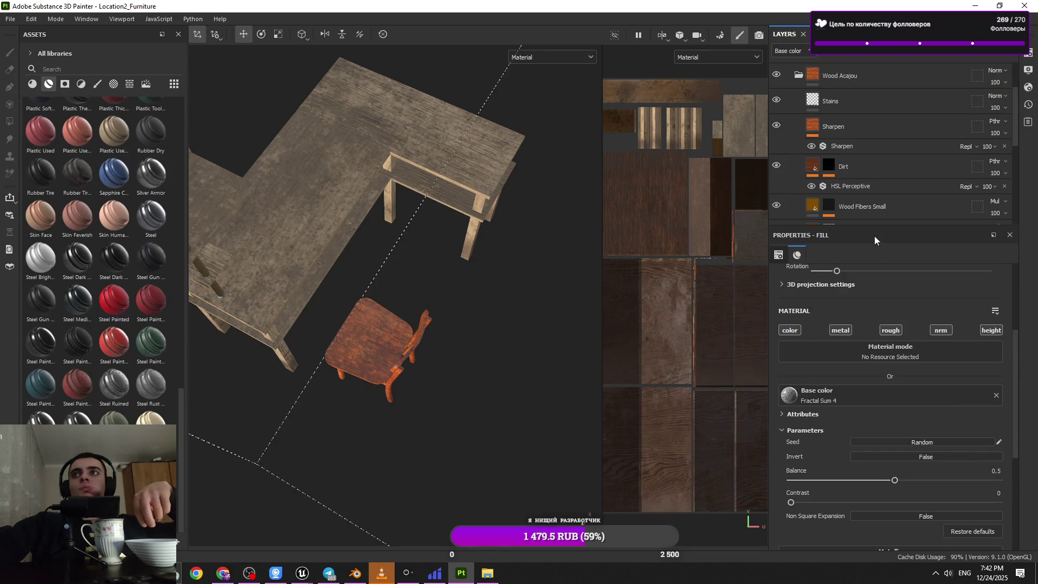
drag(838, 226, 838, 377)
click(777, 281)
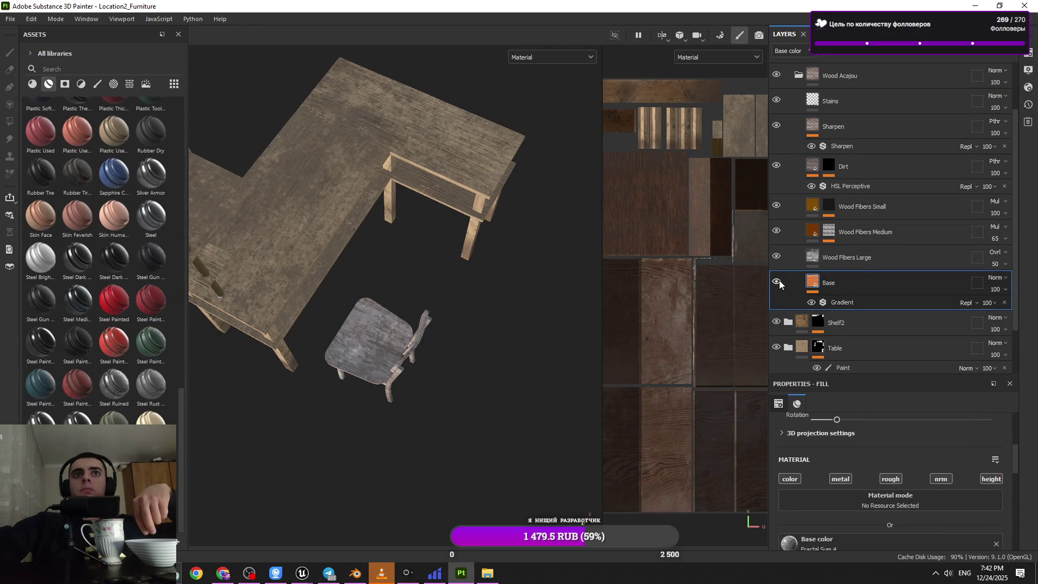
click(778, 281)
drag(867, 377, 868, 227)
scroll(900, 469, up, 2)
scroll(907, 424, down, 3)
scroll(843, 428, down, 3)
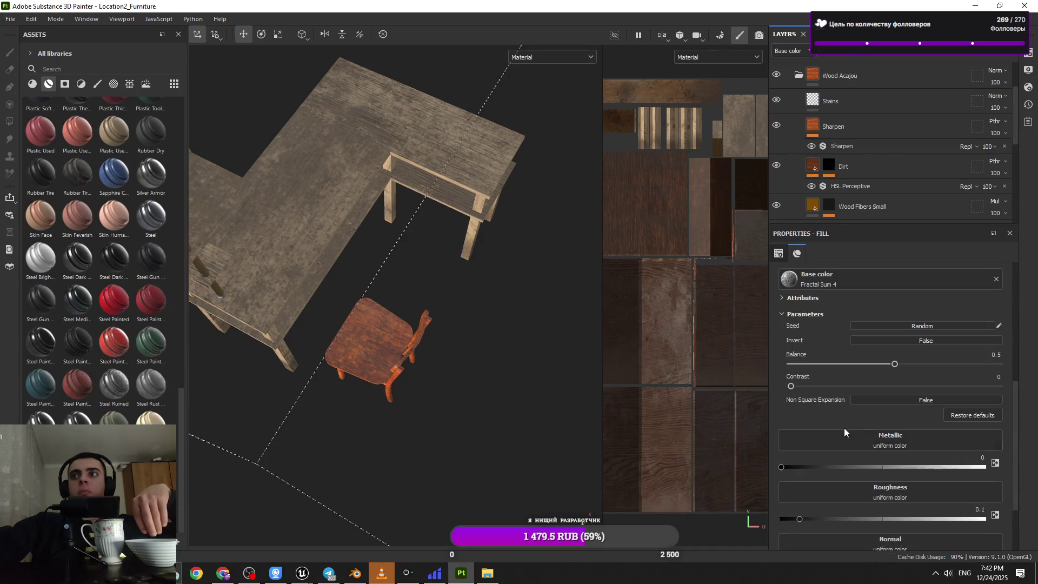
- Lower the Base pattern's Balance to 0.35, then remove Fractal Sum 4 from base colour
click(864, 364)
click(866, 365)
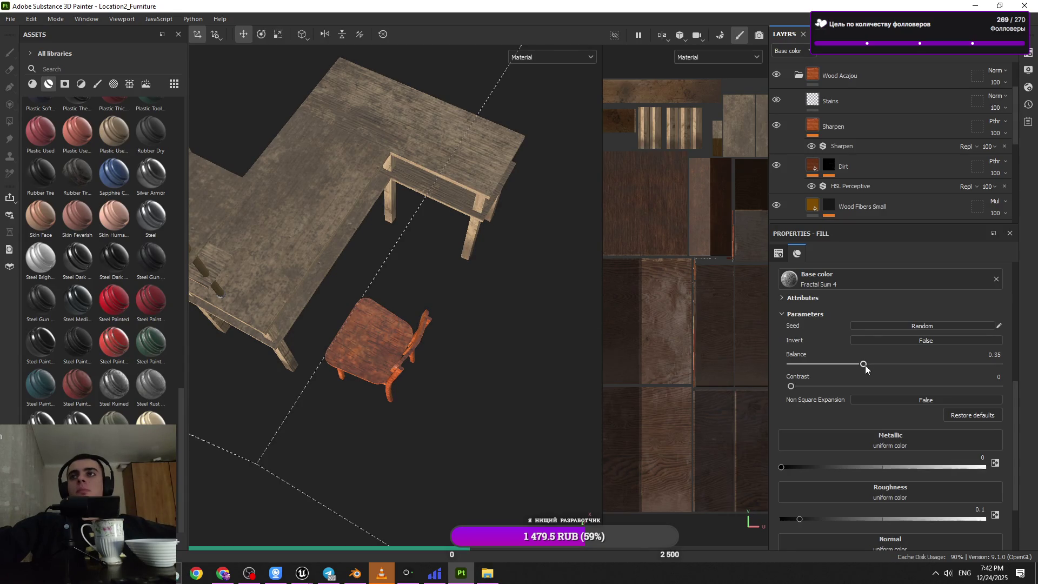
scroll(901, 449, up, 5)
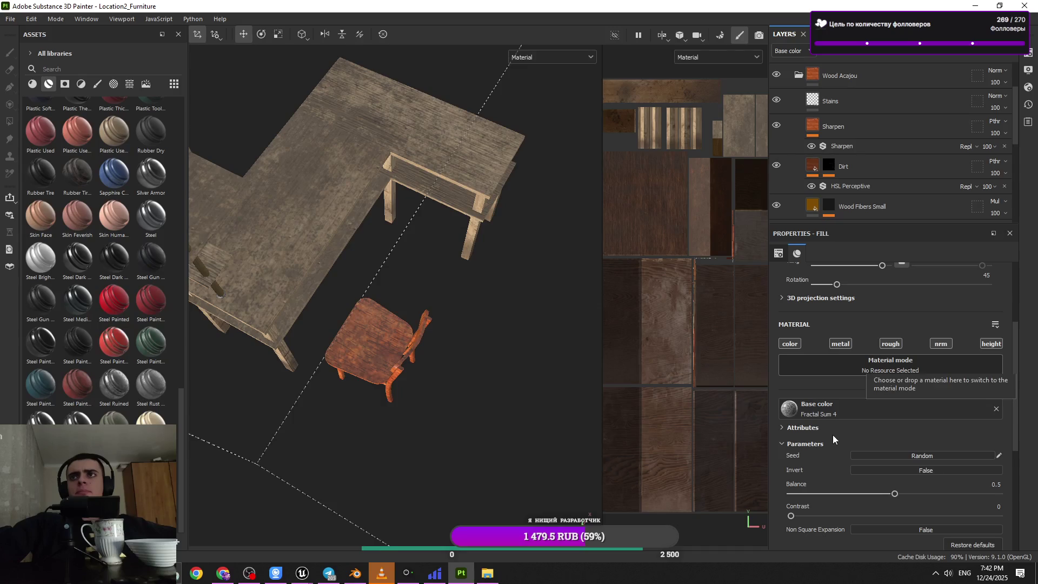
scroll(847, 437, down, 2)
click(813, 439)
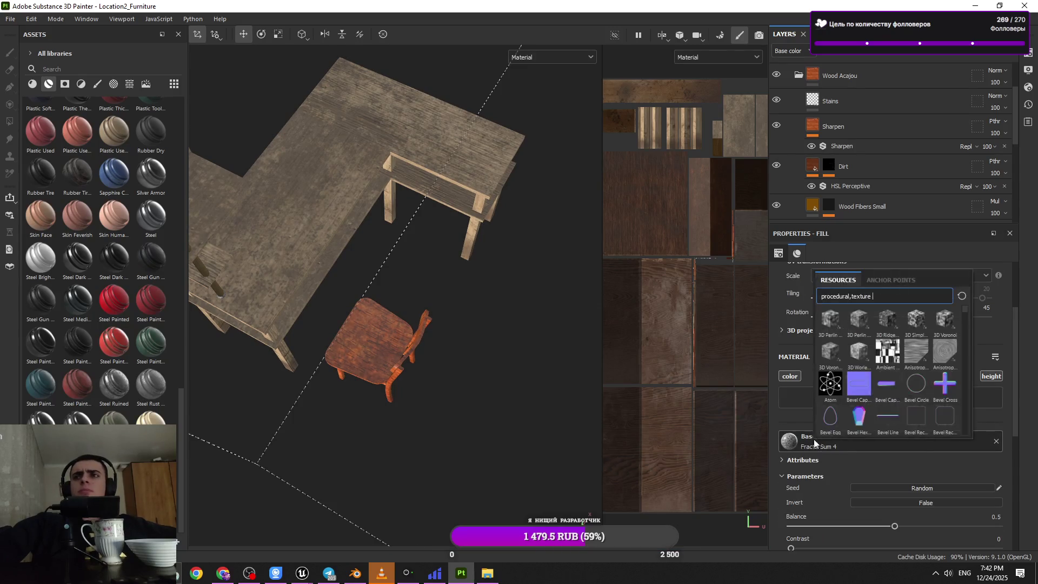
key(Escape)
scroll(838, 465, up, 2)
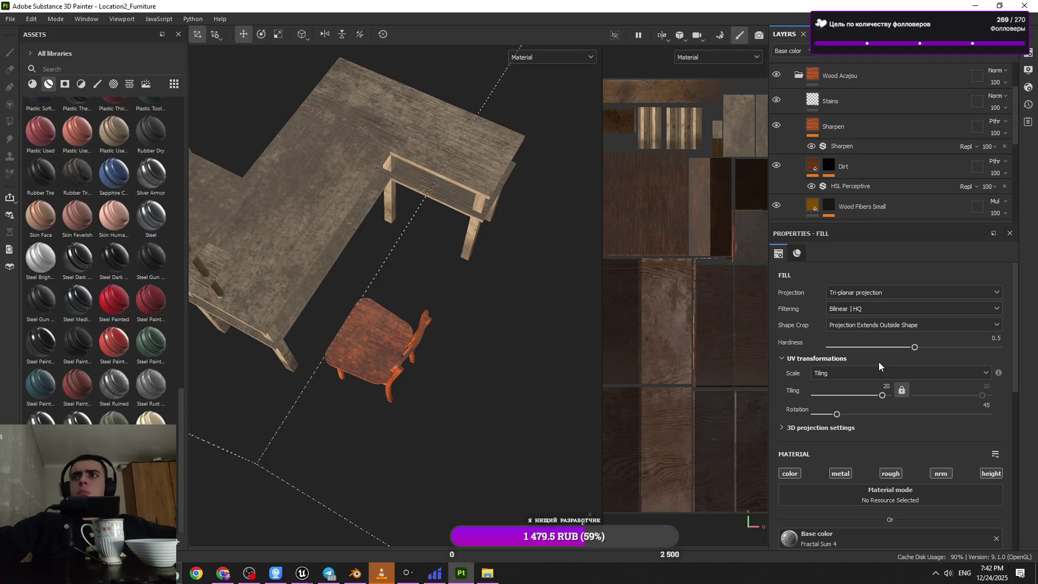
scroll(880, 366, down, 2)
click(996, 473)
scroll(407, 365, up, 2)
- Orbit to a low side view of the uniformly coloured chair
mouse_move(407, 365)
alt+mouse_down()
mouse_move(408, 482)
mouse_move(424, 285)
mouse_move(474, 309)
mouse_move(482, 255)
mouse_move(490, 286)
mouse_move(472, 353)
alt+mouse_up()
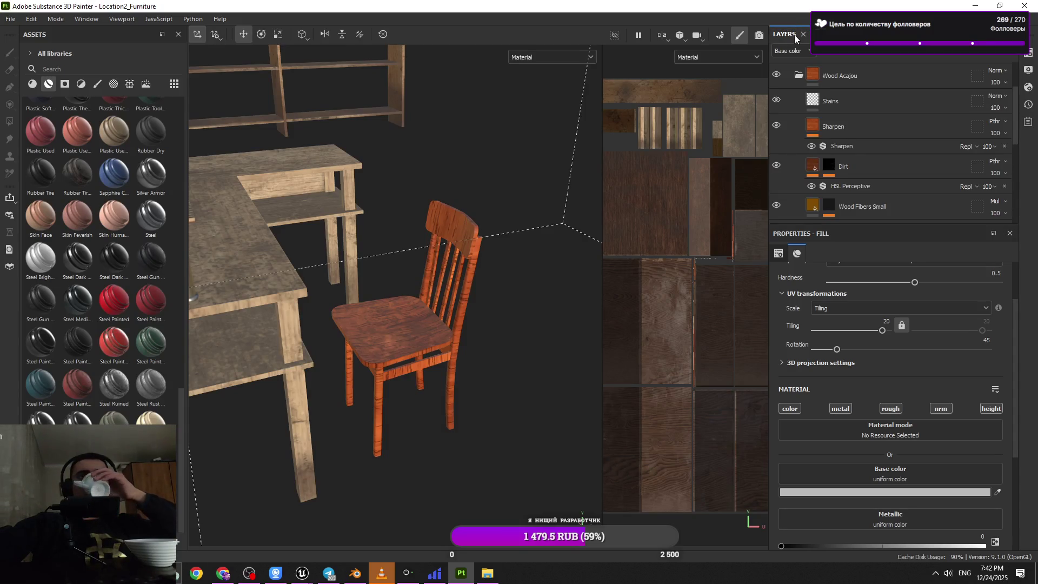
scroll(937, 483, down, 3)
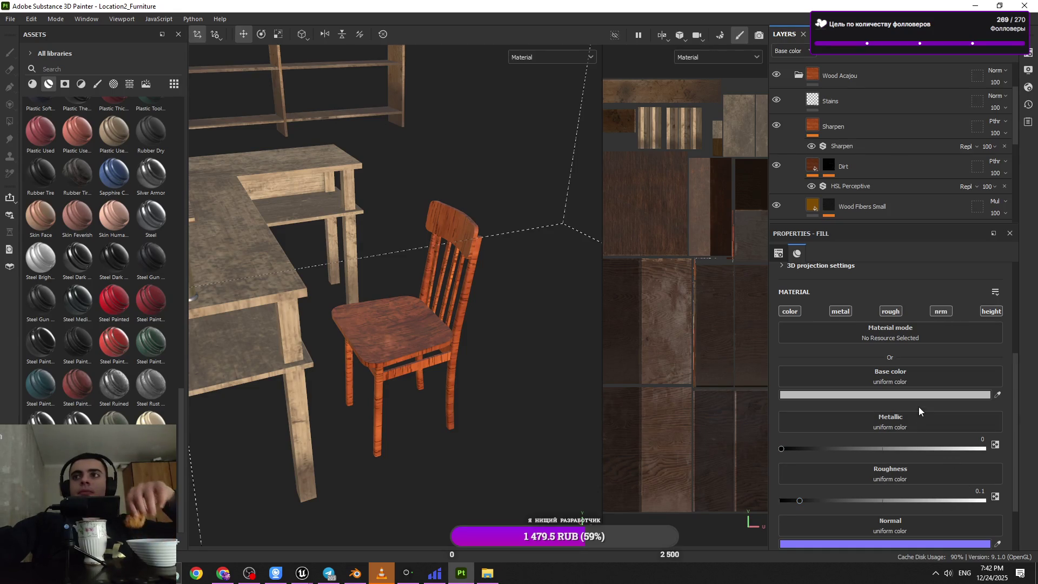
scroll(917, 400, up, 2)
scroll(890, 170, down, 3)
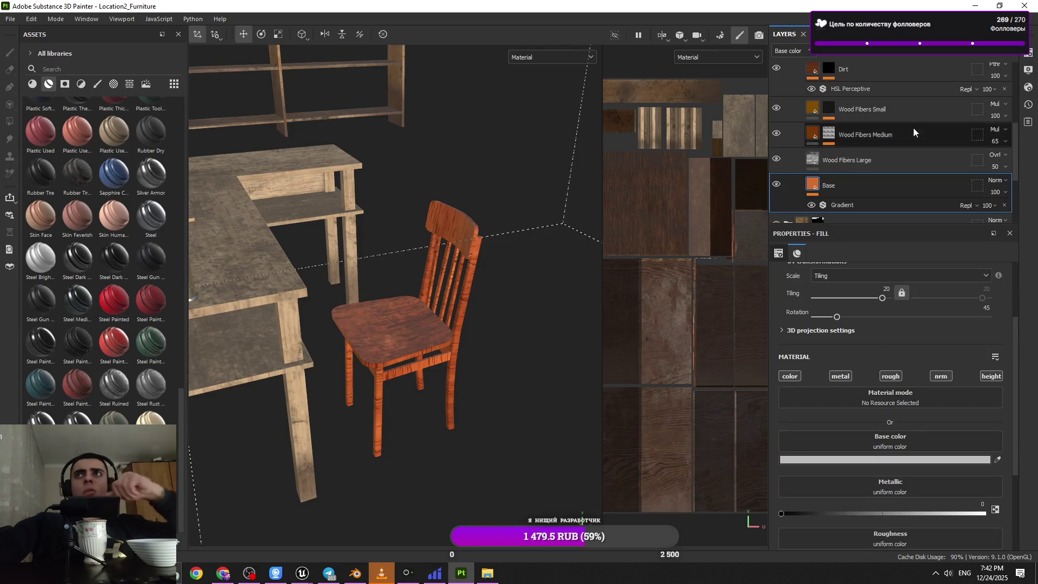
- Hide and show the Base layer to compare the chair's look
scroll(919, 422, up, 2)
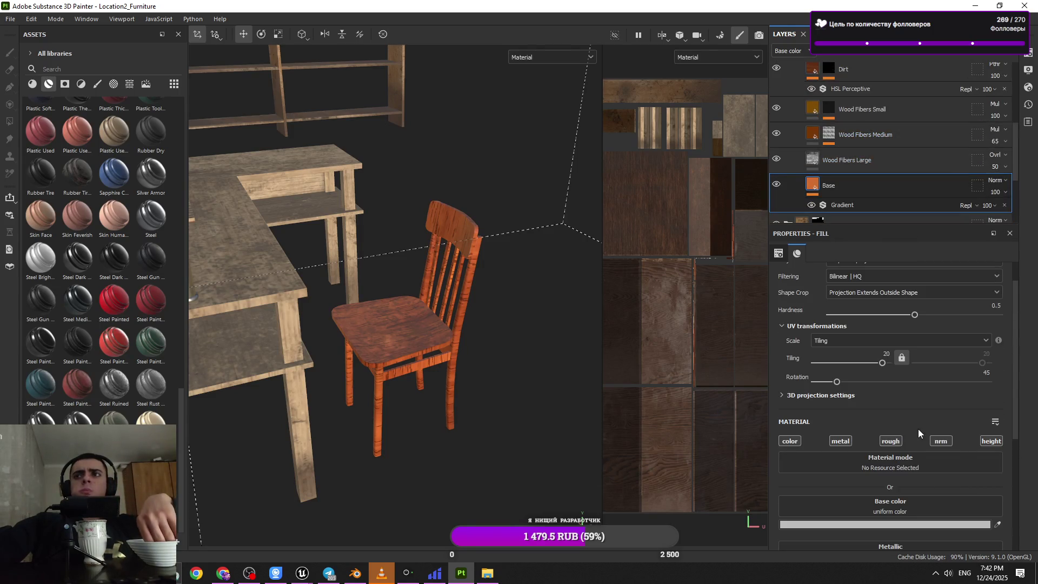
click(778, 186)
click(779, 186)
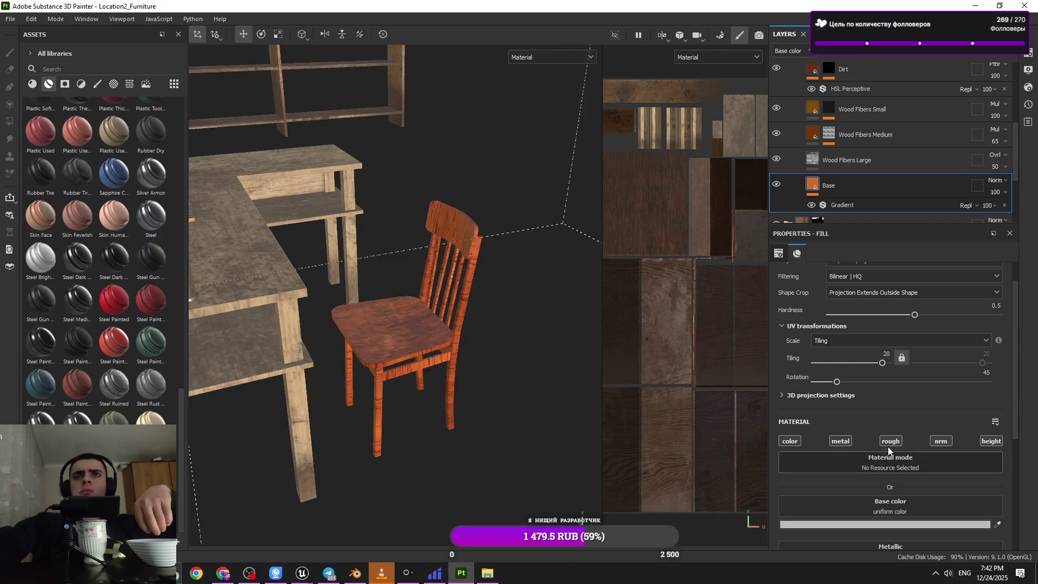
scroll(888, 448, down, 1)
- Try white, grey and red base colours, ending at black 000000
click(887, 492)
drag(875, 472, 826, 339)
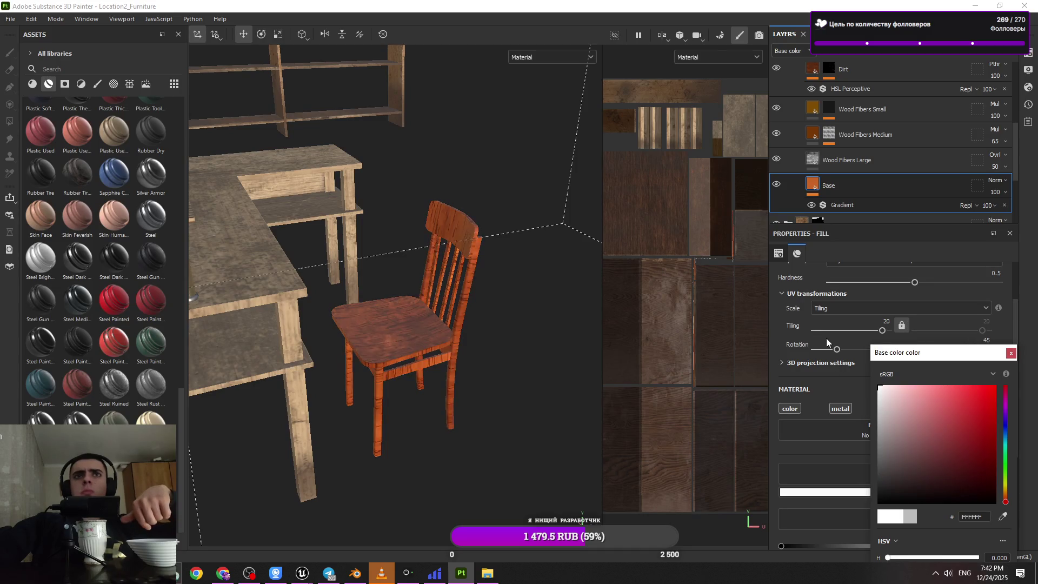
drag(879, 428, 859, 424)
click(964, 459)
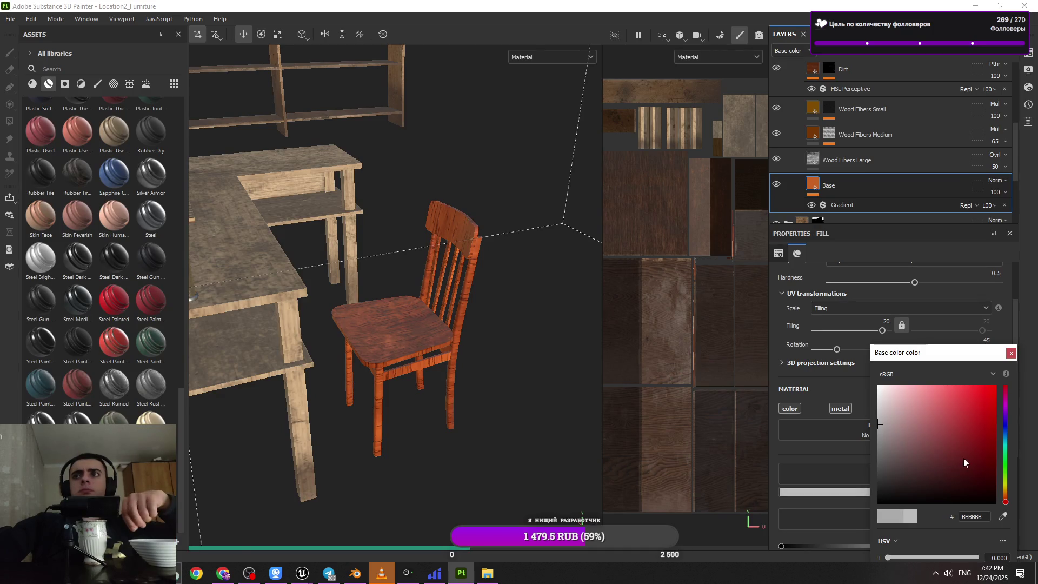
click(995, 407)
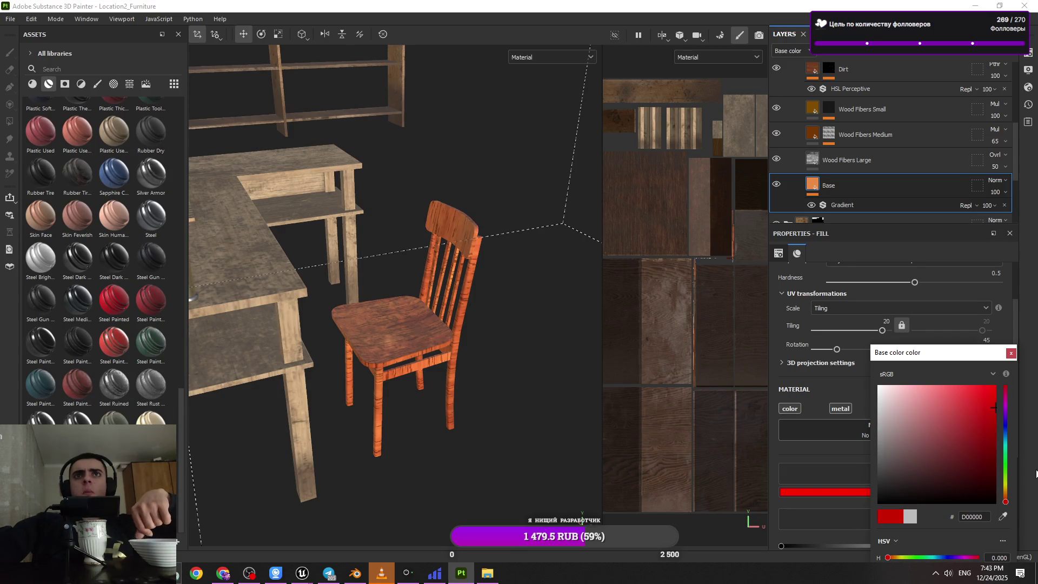
click(994, 470)
drag(994, 471, 994, 504)
scroll(845, 138, up, 5)
click(845, 138)
- Delete the Wood Acajou folder and apply a Wood Slice smart material to the chair group
key(Delete)
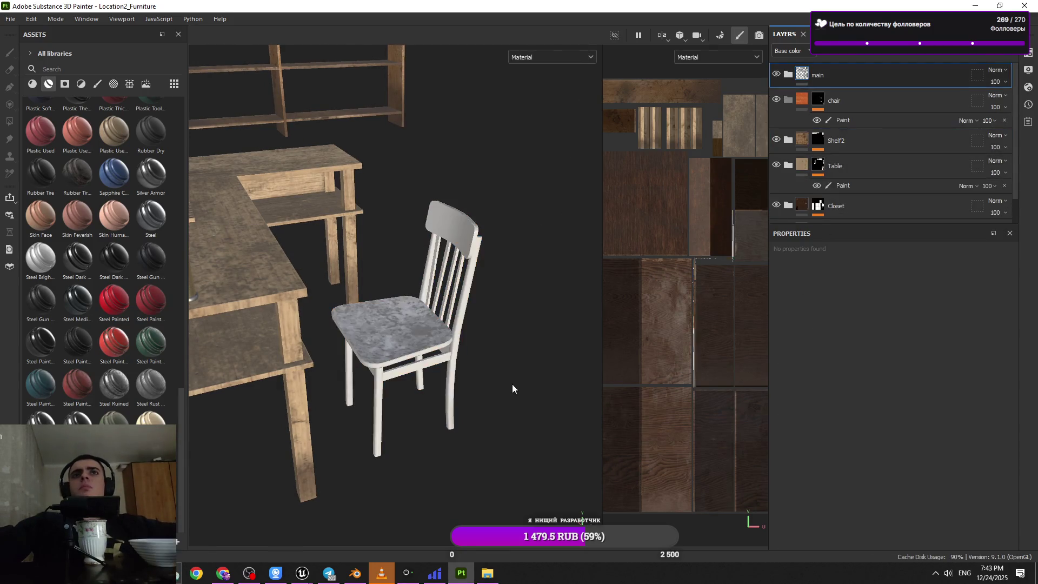
click(35, 85)
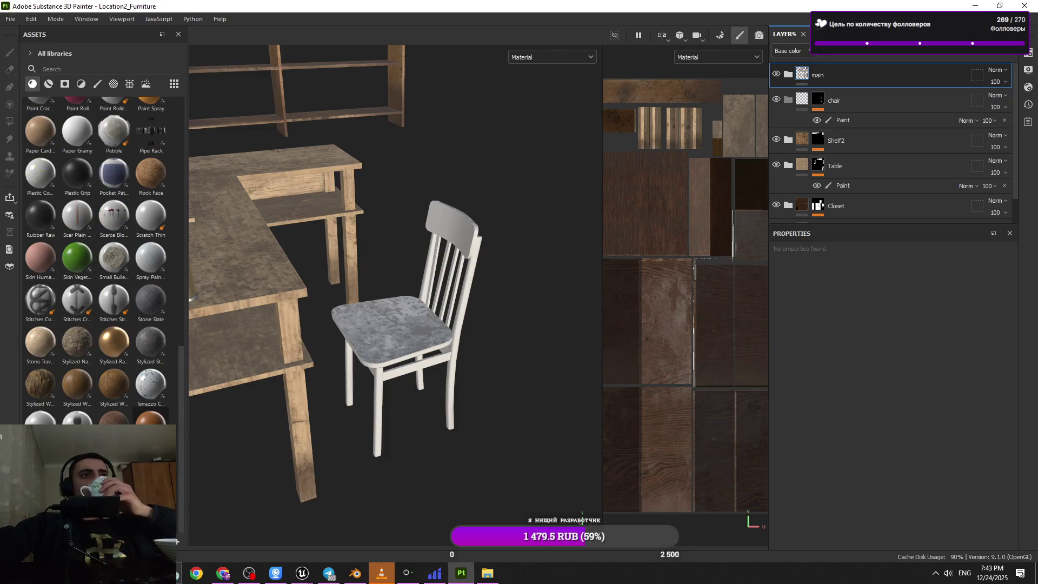
mouse_move(40, 383)
mouse_move(41, 382)
mouse_down()
mouse_move(908, 127)
mouse_move(859, 117)
mouse_move(858, 96)
mouse_up()
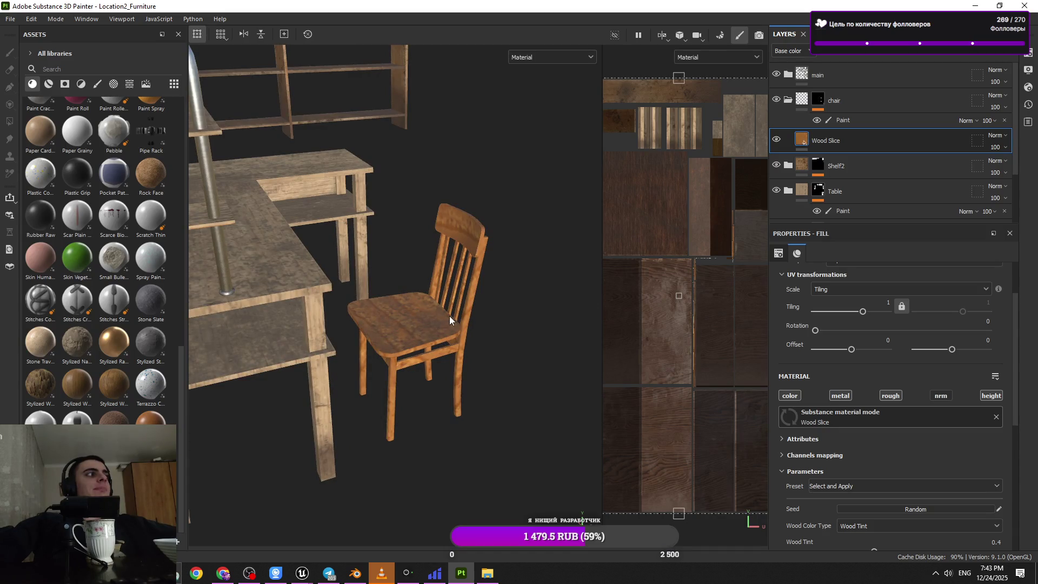
- Set the wood tiling to 6.81, then replace Wood Slice with the Wood Plain material
scroll(449, 319, up, 5)
scroll(874, 387, up, 3)
click(872, 375)
scroll(375, 398, down, 5)
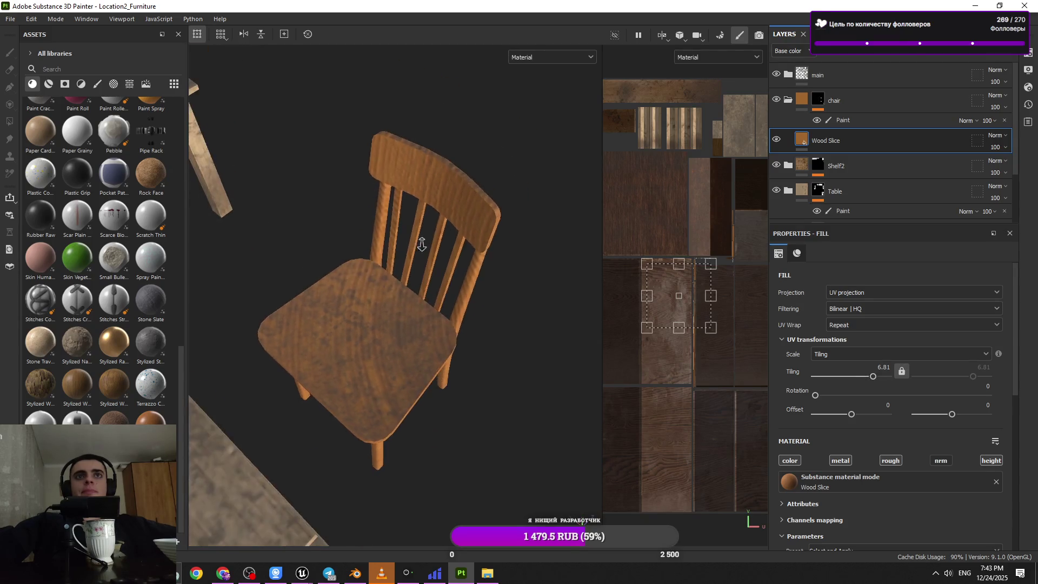
drag(852, 142, 868, 99)
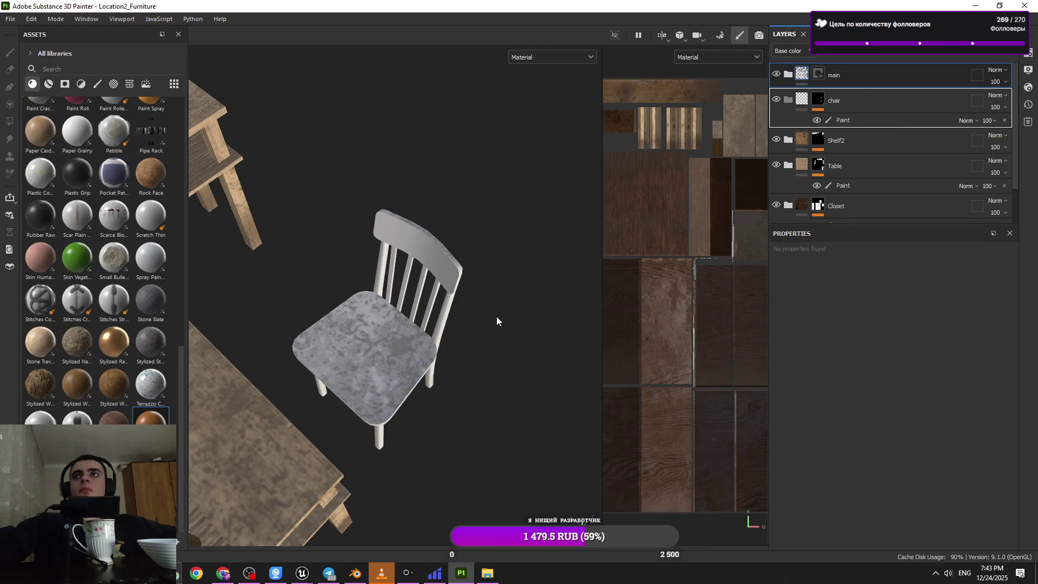
drag(498, 313, 504, 304)
- Orbit around the chair and table and lower the chair's Wood Color to about 0.67
scroll(466, 317, up, 3)
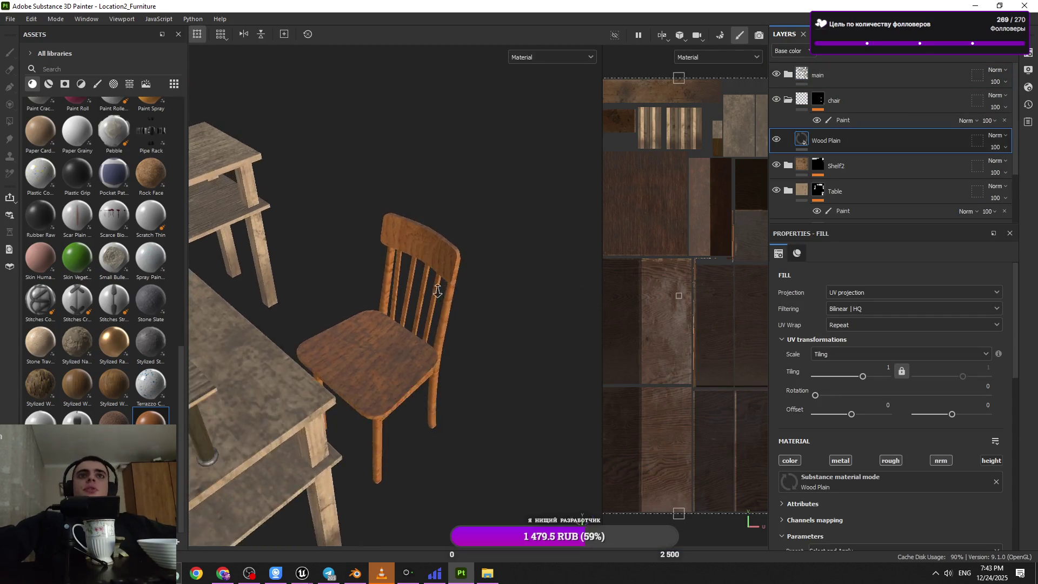
mouse_move(494, 370)
alt+mouse_down()
mouse_move(550, 346)
mouse_move(486, 375)
mouse_move(424, 333)
mouse_move(267, 364)
mouse_move(303, 379)
alt+mouse_up()
scroll(865, 451, down, 5)
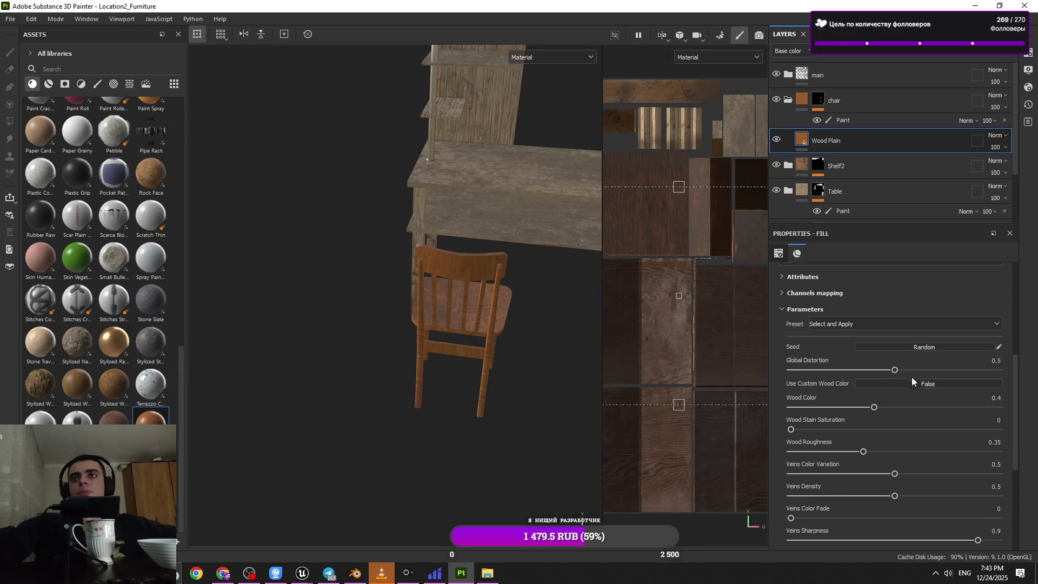
drag(874, 406, 940, 407)
alt+drag(595, 378, 764, 409)
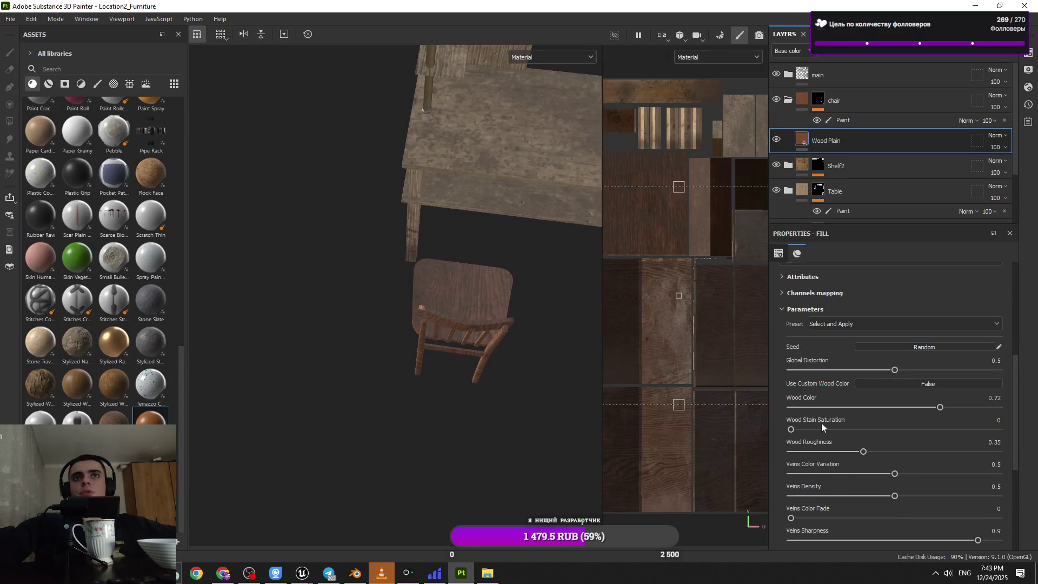
click(930, 407)
mouse_move(491, 327)
alt+mouse_down()
mouse_move(510, 326)
mouse_move(393, 410)
mouse_move(401, 541)
mouse_move(431, 422)
alt+mouse_up()
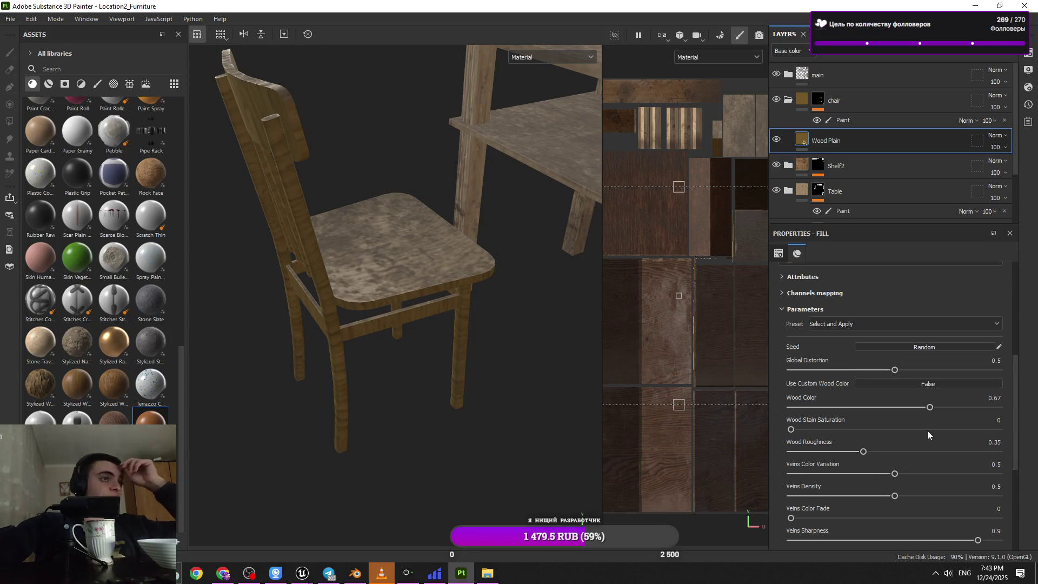
- Try Wood Color values from 0.04 to 0.9, settling the chair's wood at 0.69
click(961, 407)
click(978, 408)
click(917, 407)
click(899, 406)
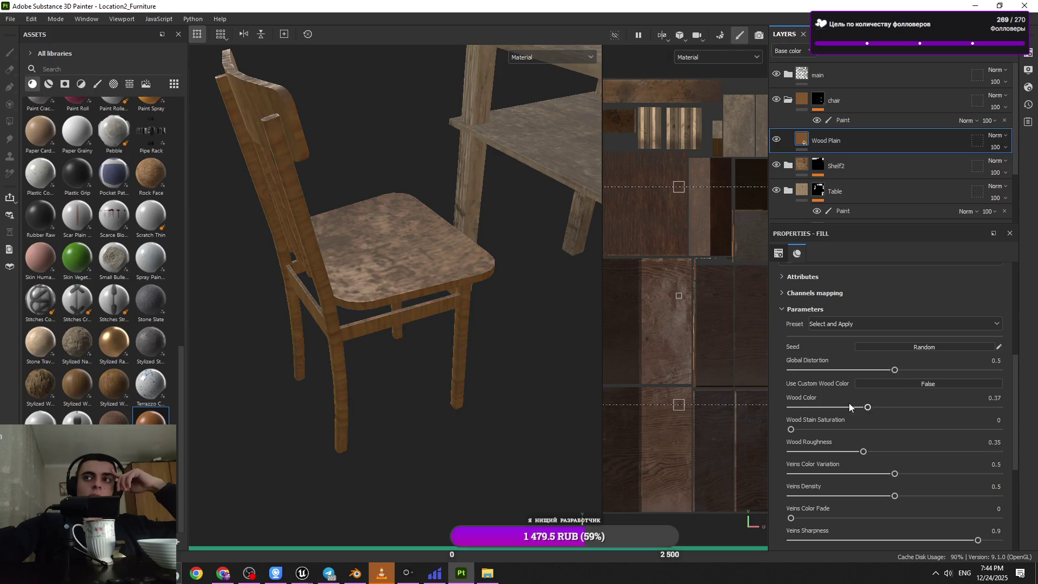
click(828, 407)
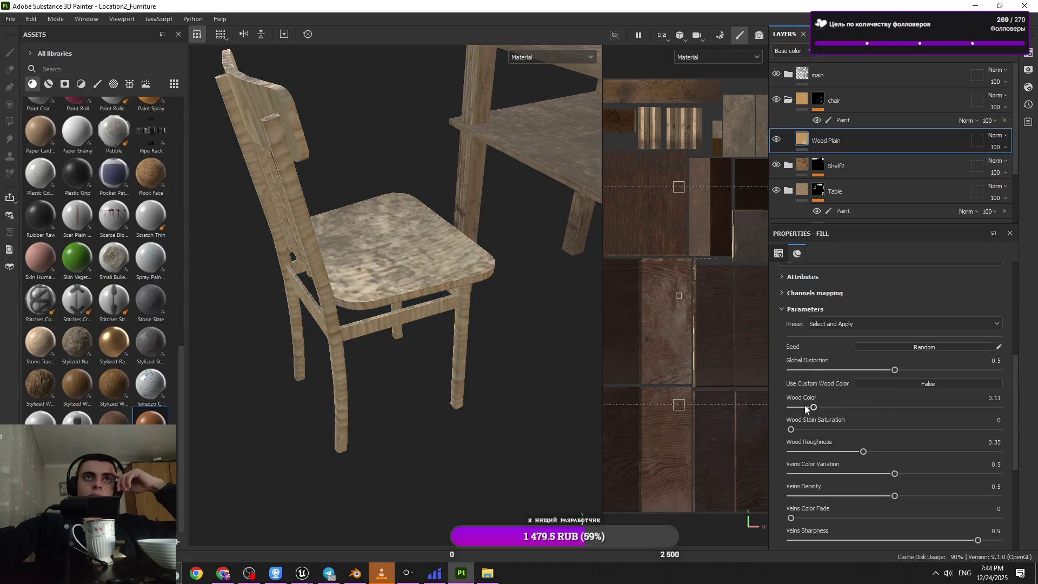
click(799, 407)
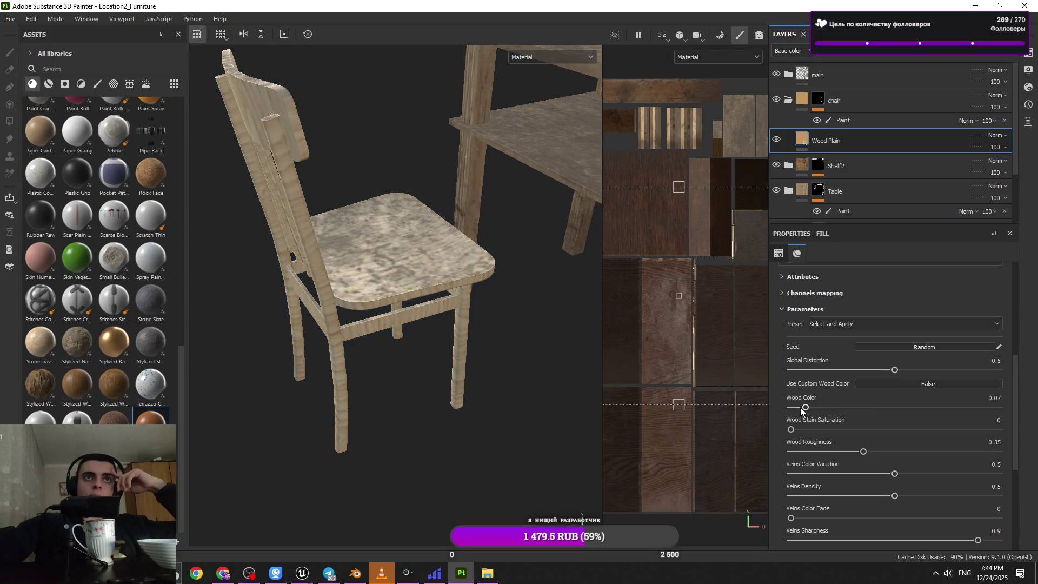
click(956, 408)
click(946, 407)
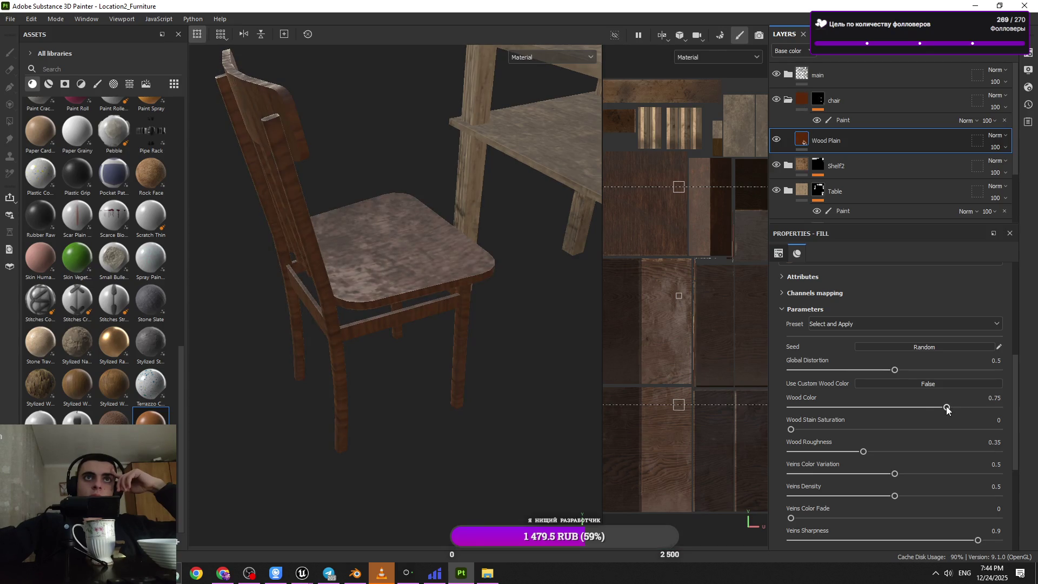
click(935, 407)
- Orbit and zoom in to inspect the shelf and desk, then close the video player
mouse_move(479, 332)
alt+mouse_down()
mouse_move(449, 246)
mouse_move(570, 324)
mouse_move(413, 410)
mouse_move(498, 285)
mouse_move(461, 440)
mouse_move(422, 303)
alt+mouse_up()
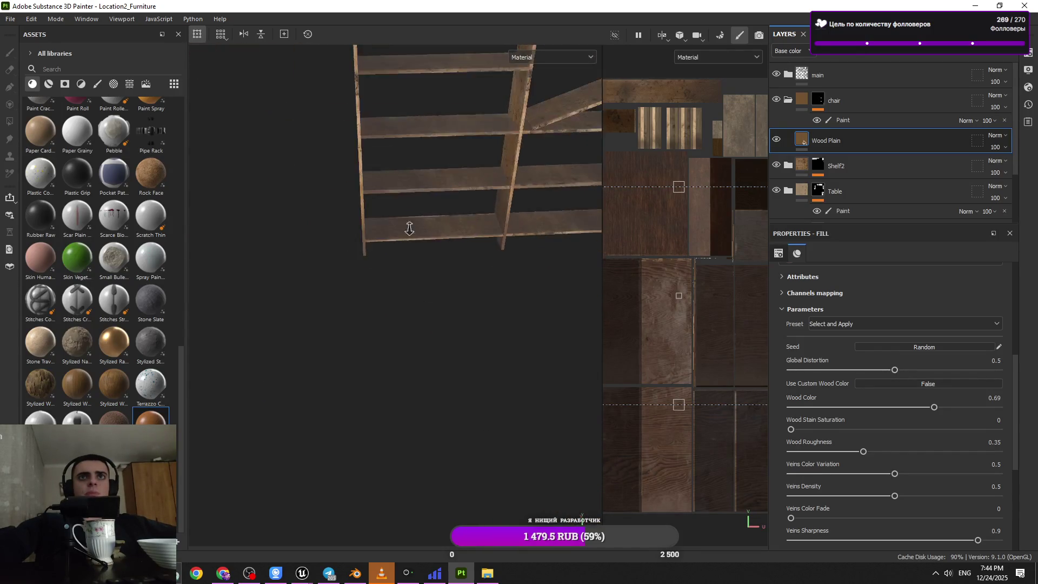
alt+middle_drag(422, 304, 394, 292)
mouse_move(394, 292)
alt+right_down()
mouse_move(443, 219)
mouse_move(326, 23)
alt+right_up()
mouse_move(354, 96)
alt+mouse_down()
mouse_move(424, 278)
mouse_move(364, 394)
mouse_move(366, 412)
mouse_move(342, 158)
mouse_move(401, 399)
mouse_move(375, 193)
alt+mouse_up()
scroll(375, 193, up, 5)
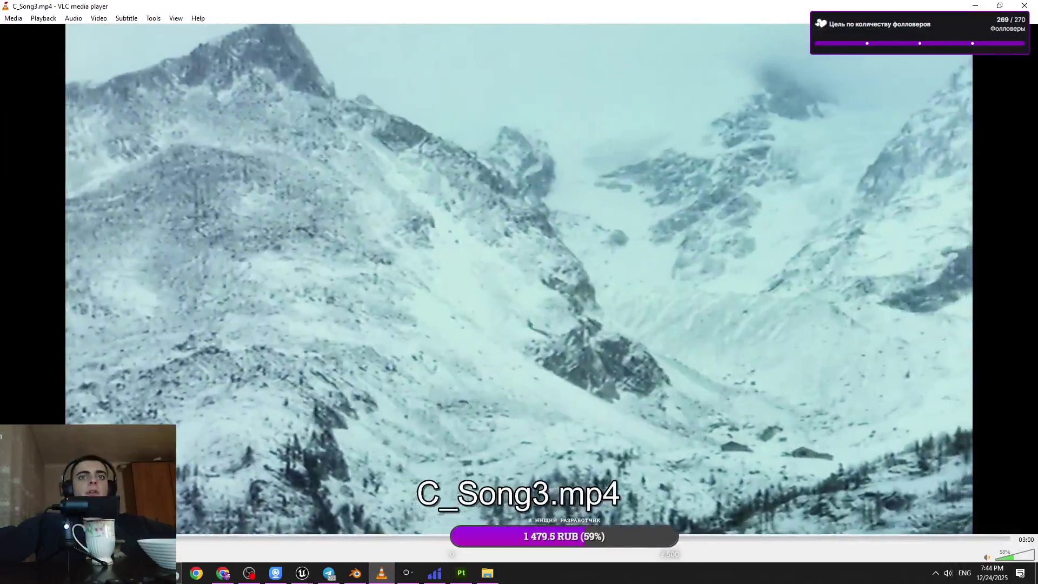
key(alt+F4)
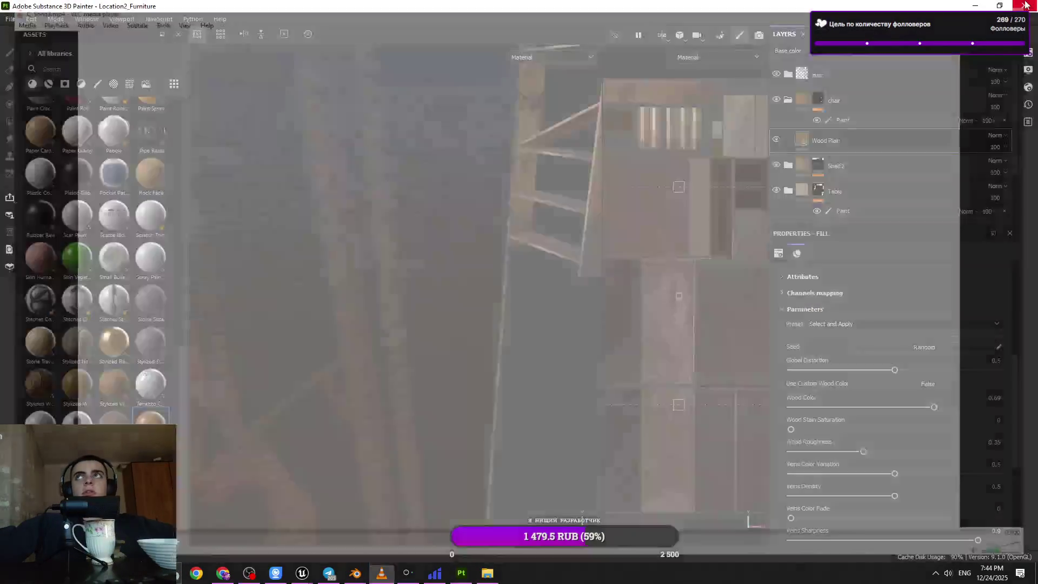
mouse_move(466, 343)
alt+mouse_down()
mouse_move(389, 181)
mouse_move(426, 361)
mouse_move(357, 386)
mouse_move(550, 342)
mouse_move(290, 322)
mouse_move(363, 320)
mouse_move(395, 193)
mouse_move(465, 324)
alt+mouse_up()
- Set the Wood Plain fill's grain UV Rotation to 90 degrees
mouse_move(465, 324)
alt+right_down()
mouse_move(491, 404)
mouse_move(373, 412)
mouse_move(546, 459)
mouse_move(369, 363)
alt+right_up()
mouse_move(369, 363)
alt+mouse_down()
mouse_move(343, 478)
mouse_move(379, 476)
alt+mouse_up()
mouse_move(417, 373)
alt+mouse_down()
mouse_move(419, 392)
mouse_move(448, 412)
alt+mouse_up()
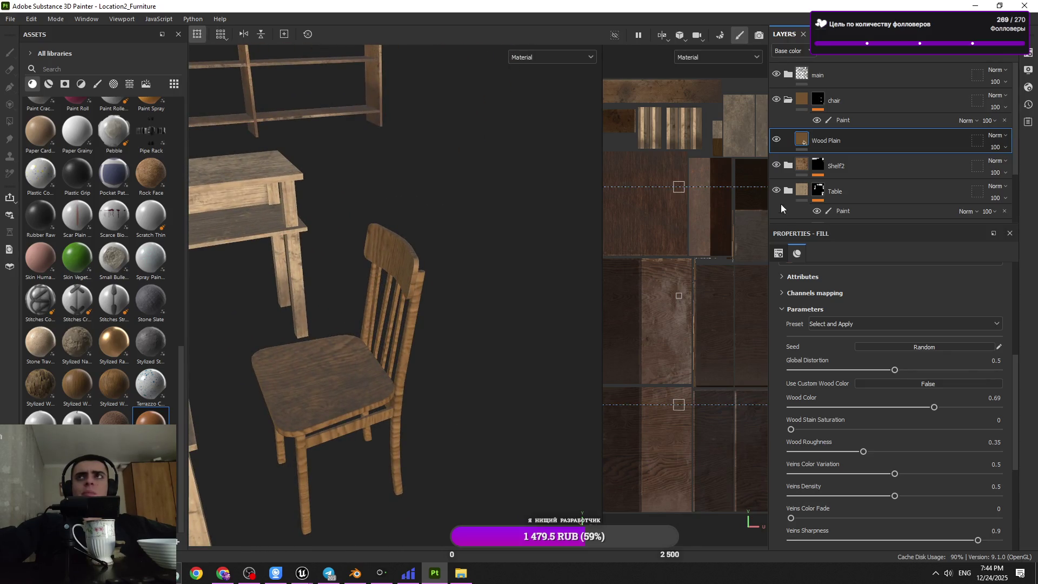
scroll(888, 446, up, 3)
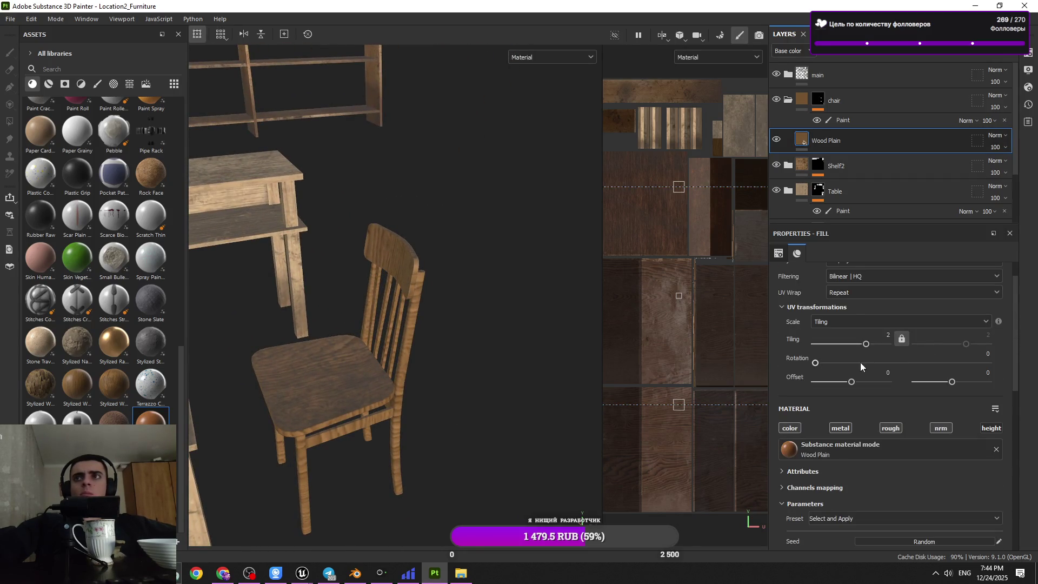
scroll(861, 363, up, 1)
click(982, 391)
text(90)
key(Return)
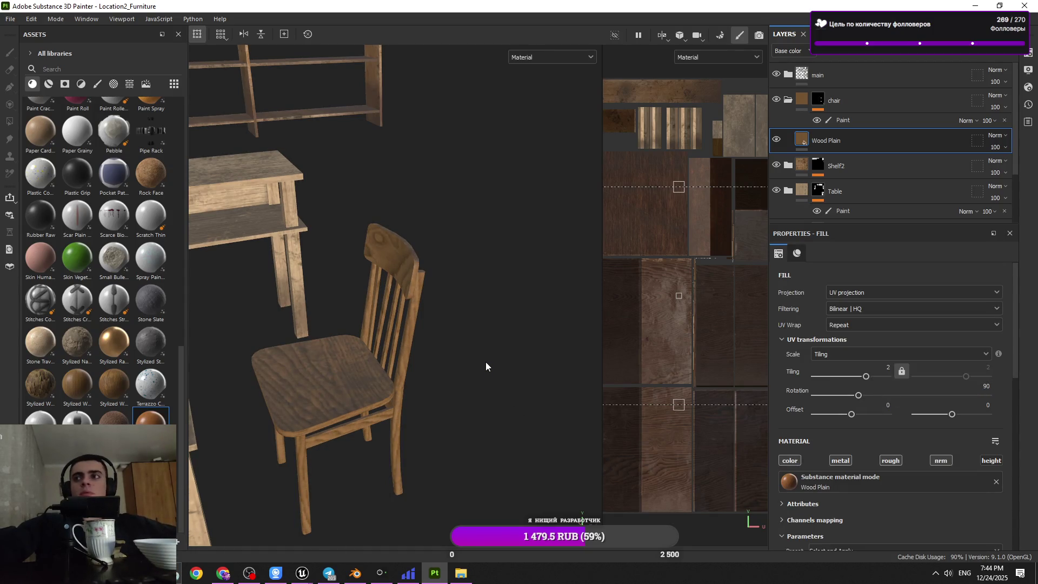
- Nudge the grain rotation past 90, reset it to 0, then open File > Export textures
key(ctrl)
drag(859, 398, 355, 394)
mouse_move(476, 383)
alt+mouse_down()
mouse_move(387, 306)
mouse_move(411, 351)
alt+mouse_up()
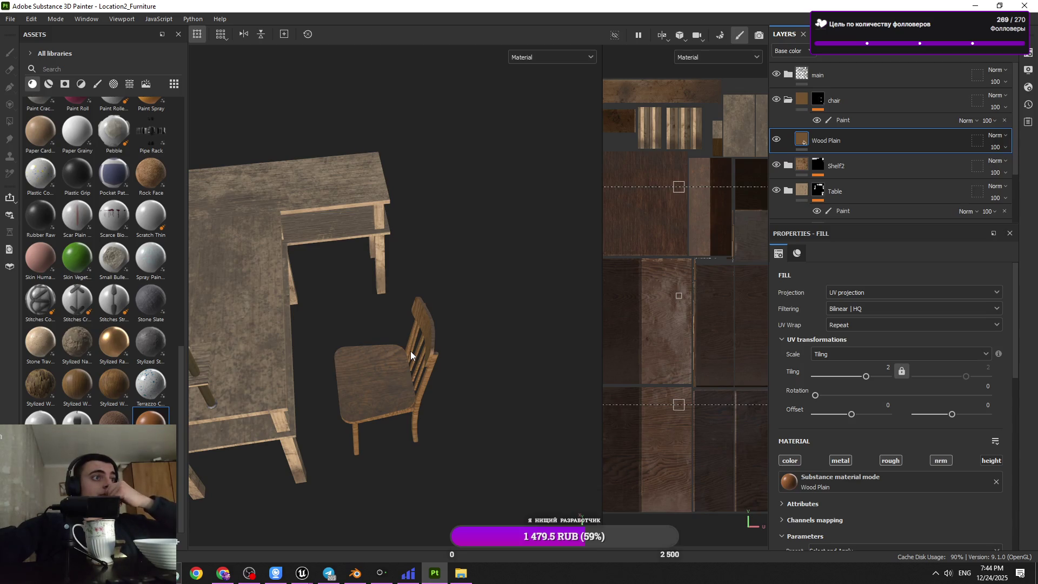
scroll(411, 352, down, 5)
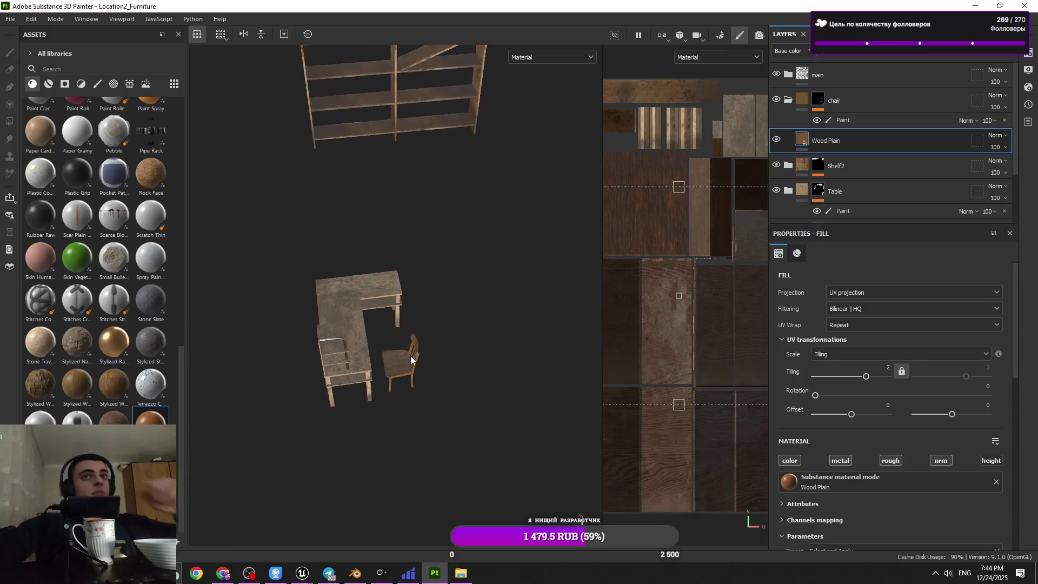
mouse_move(410, 359)
alt+mouse_down()
mouse_move(460, 319)
mouse_move(365, 328)
alt+mouse_up()
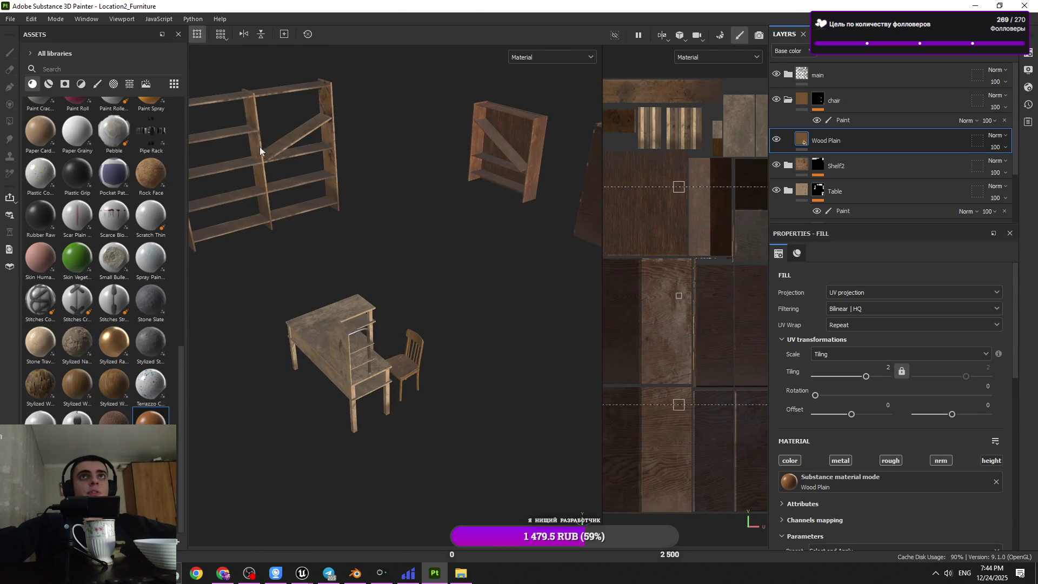
click(12, 19)
click(33, 178)
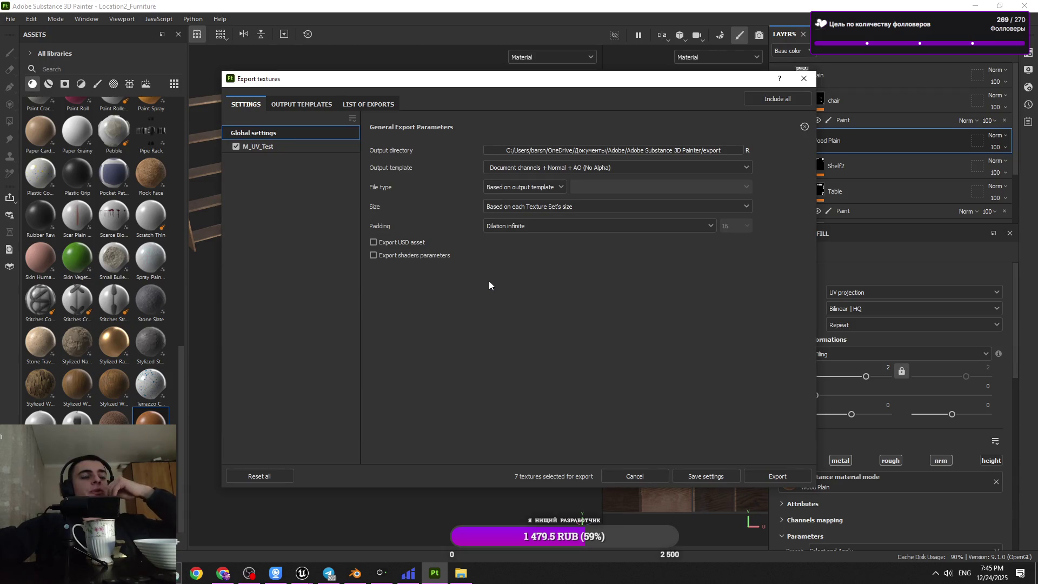
- Close the export window, orbit the furniture, and reopen the Export textures dialog
click(803, 79)
mouse_move(445, 287)
alt+mouse_down()
mouse_move(557, 294)
mouse_move(399, 333)
mouse_move(331, 290)
mouse_move(531, 292)
mouse_move(469, 331)
mouse_move(538, 348)
mouse_move(284, 515)
alt+mouse_up()
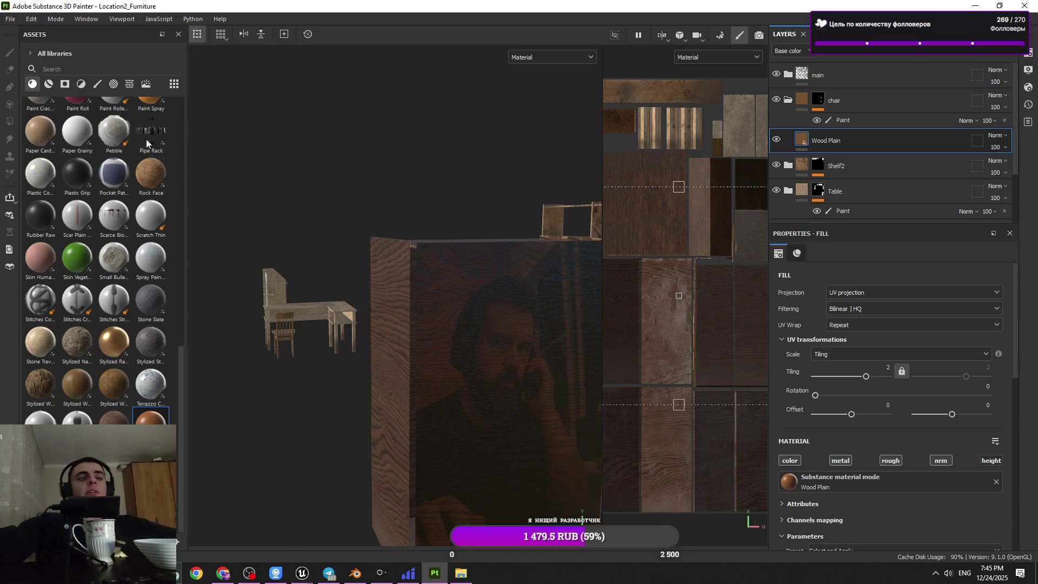
click(31, 18)
click(31, 19)
click(11, 18)
click(48, 88)
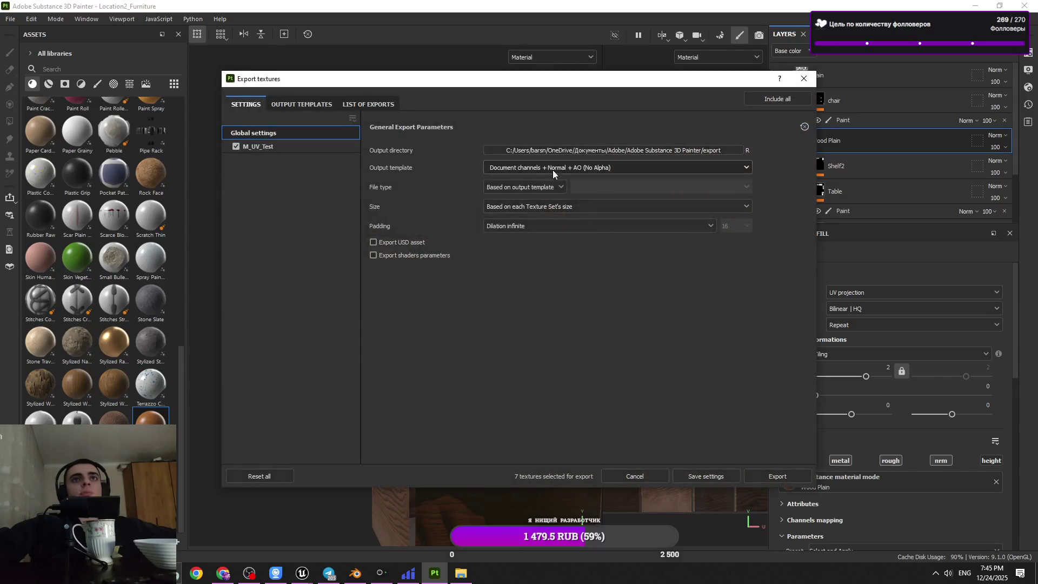
- Choose the Unreal Engine 4 (Packed) template, targa format and 2048 export size
click(581, 167)
scroll(551, 252, down, 3)
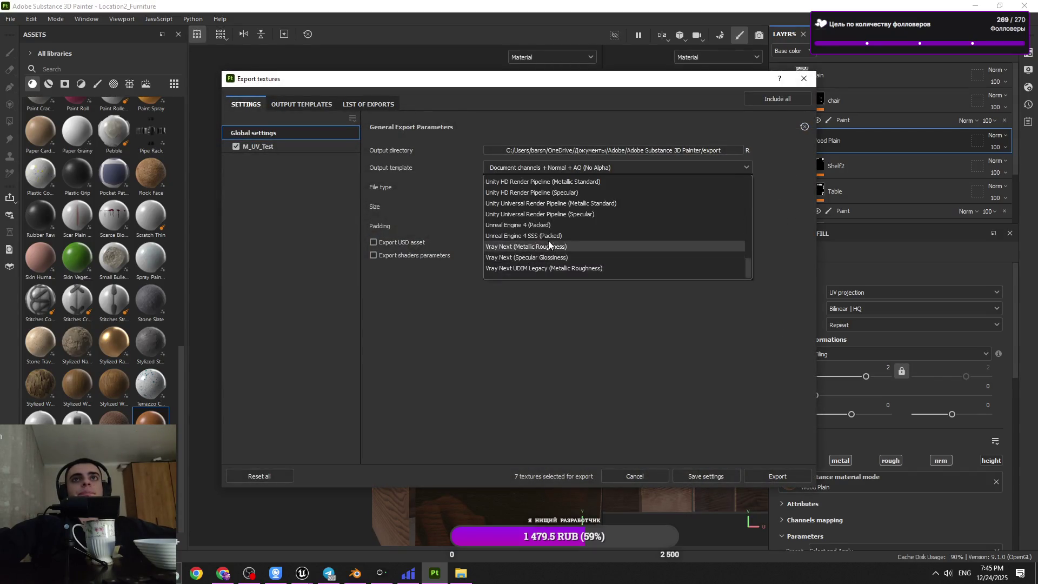
click(525, 209)
click(524, 186)
scroll(540, 256, down, 3)
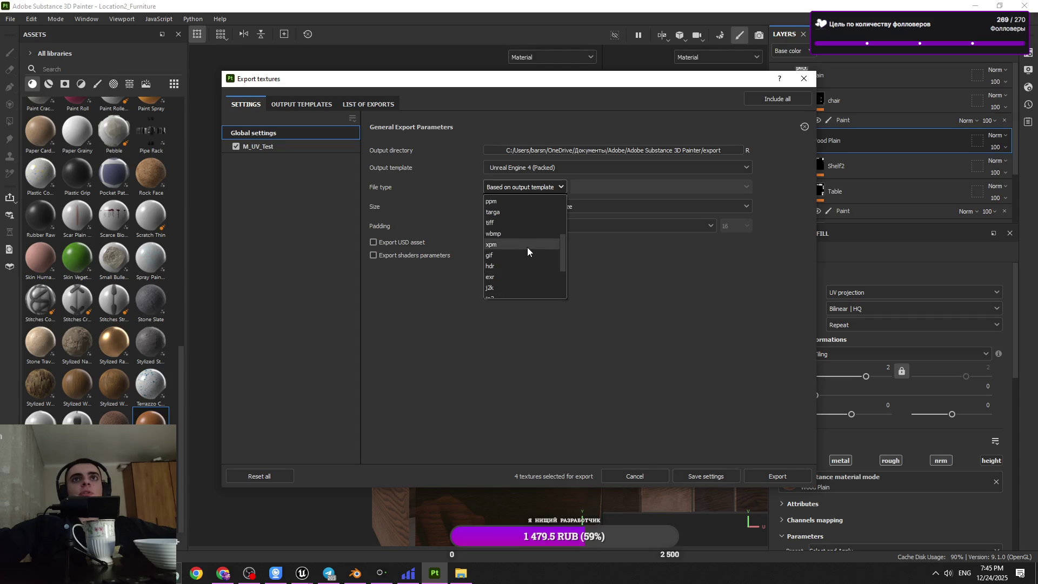
click(521, 193)
click(624, 206)
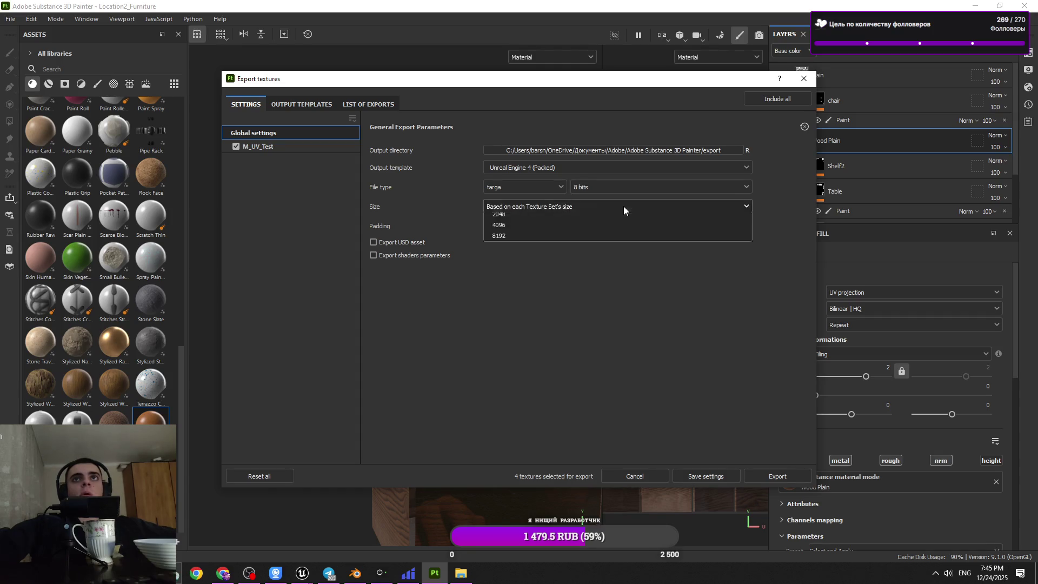
click(542, 284)
- Set the output folder to Desktop > TrainStation_Location2 > Location2_Furniture and export the textures
click(576, 150)
click(271, 194)
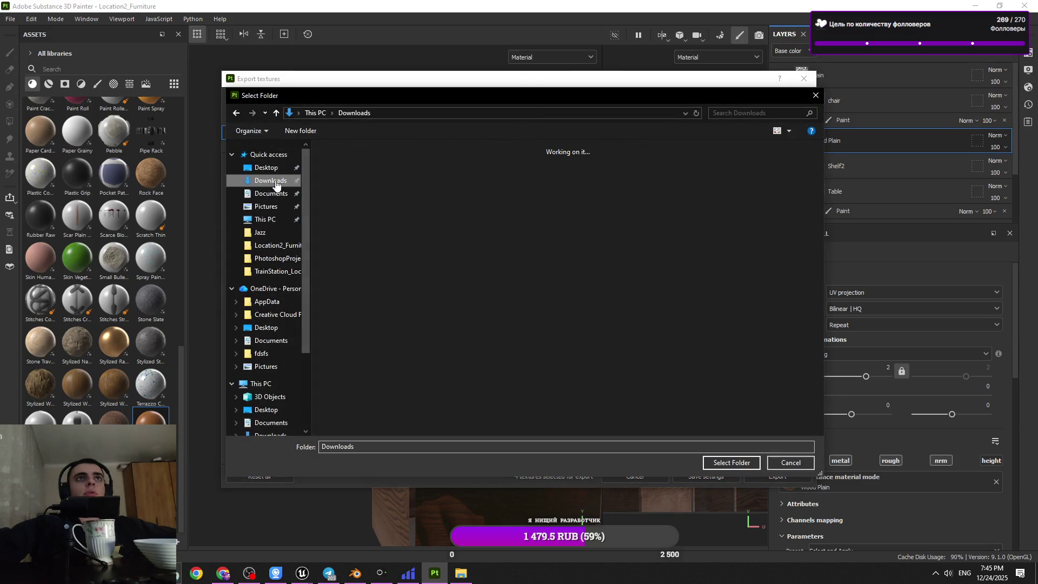
click(266, 168)
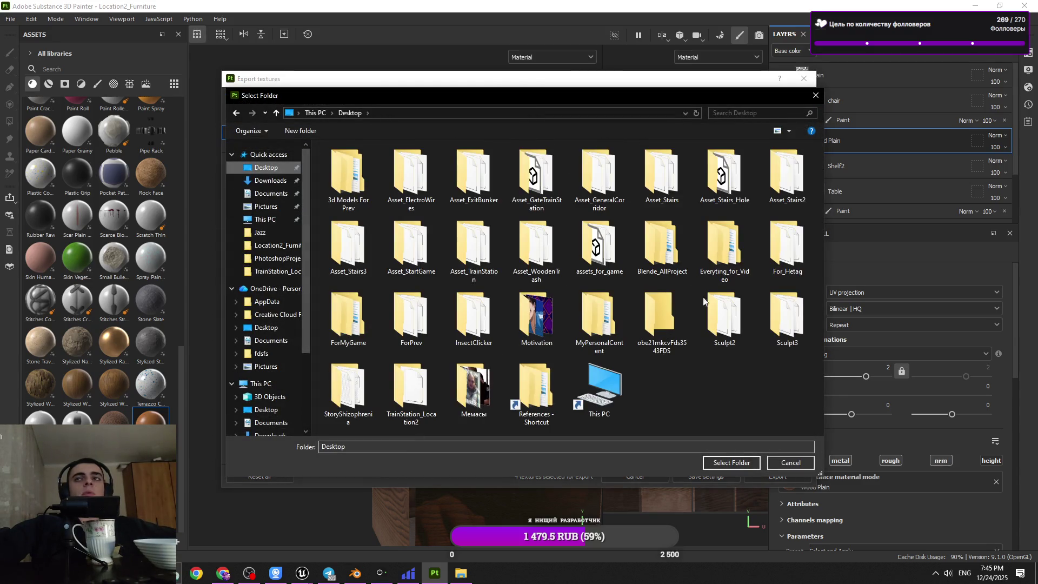
double_click(411, 390)
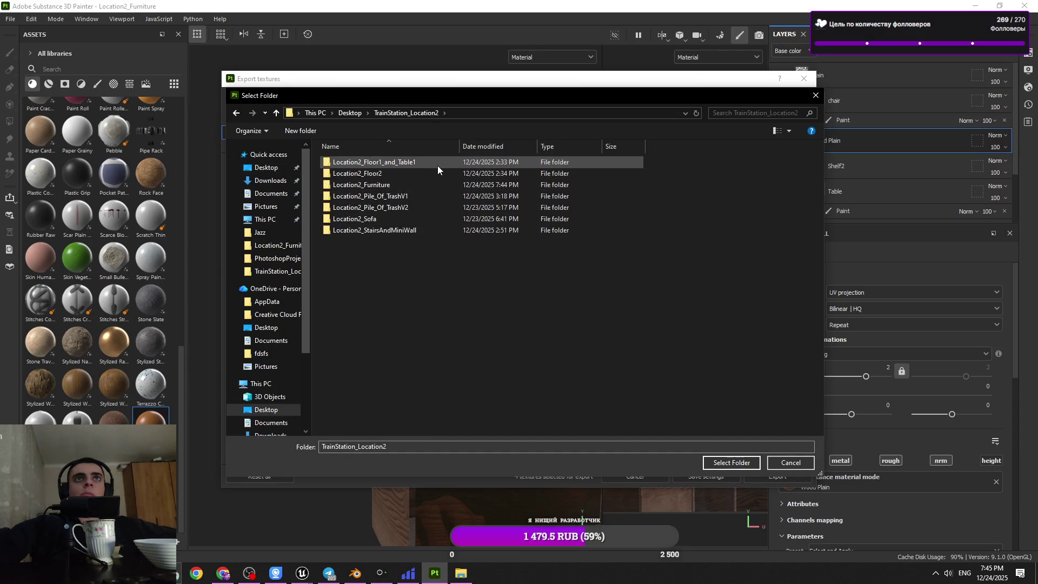
double_click(462, 187)
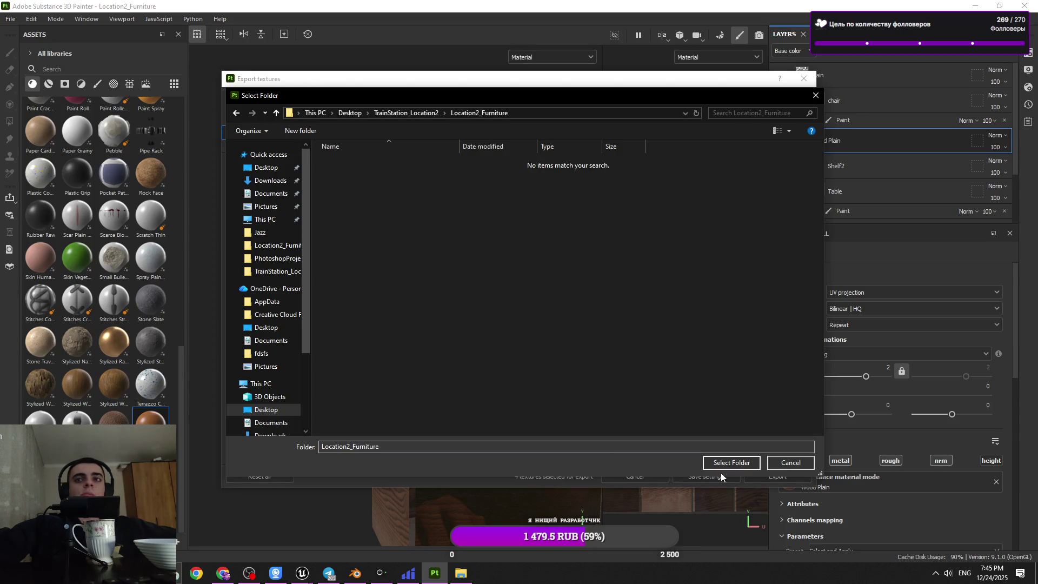
click(717, 463)
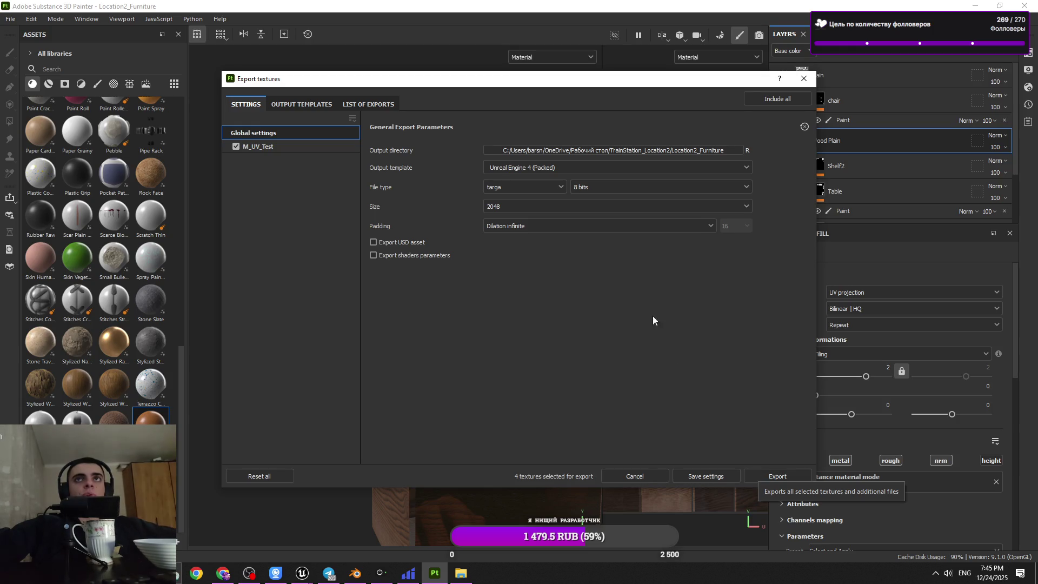
click(764, 471)
- Close the export window, save and close the Painter project, and close the furniture folder
click(804, 79)
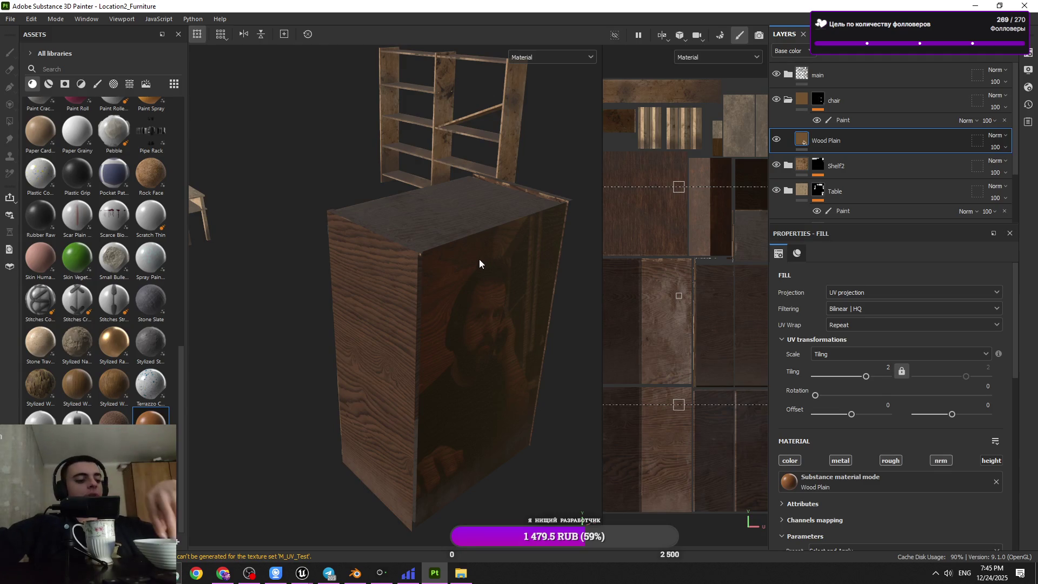
alt+drag(464, 252, 453, 251)
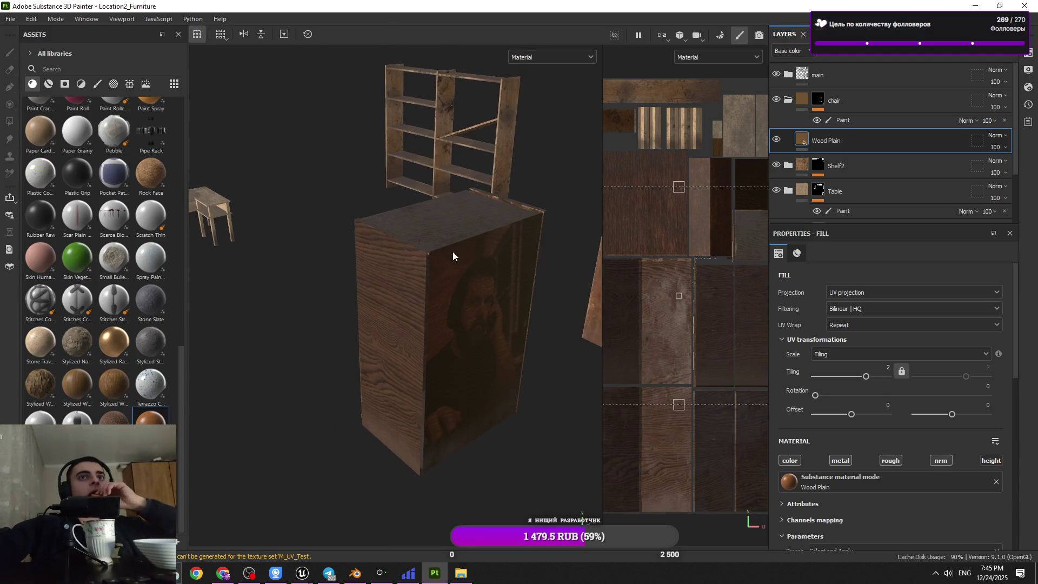
click(1025, 6)
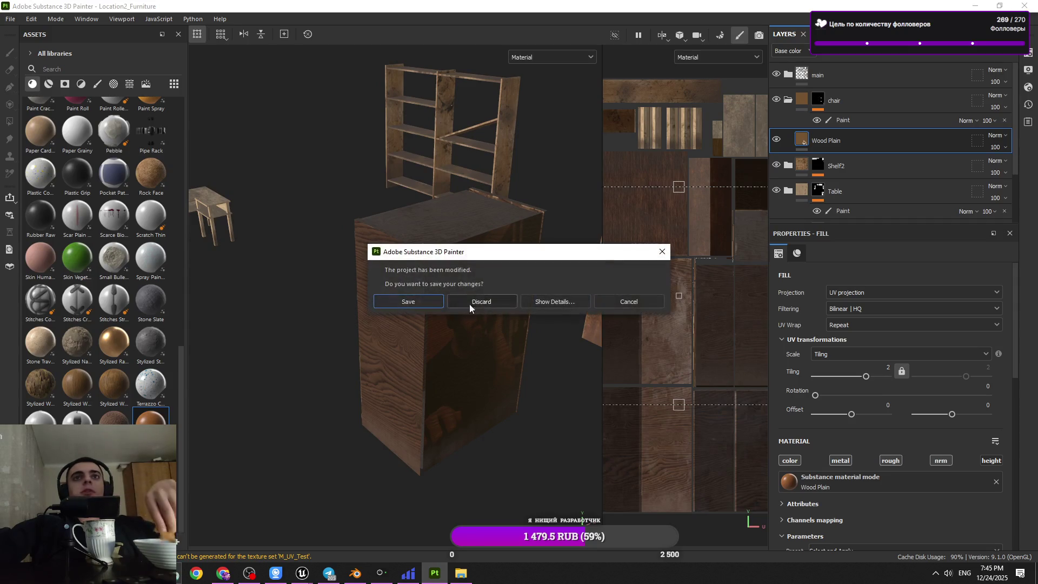
click(426, 303)
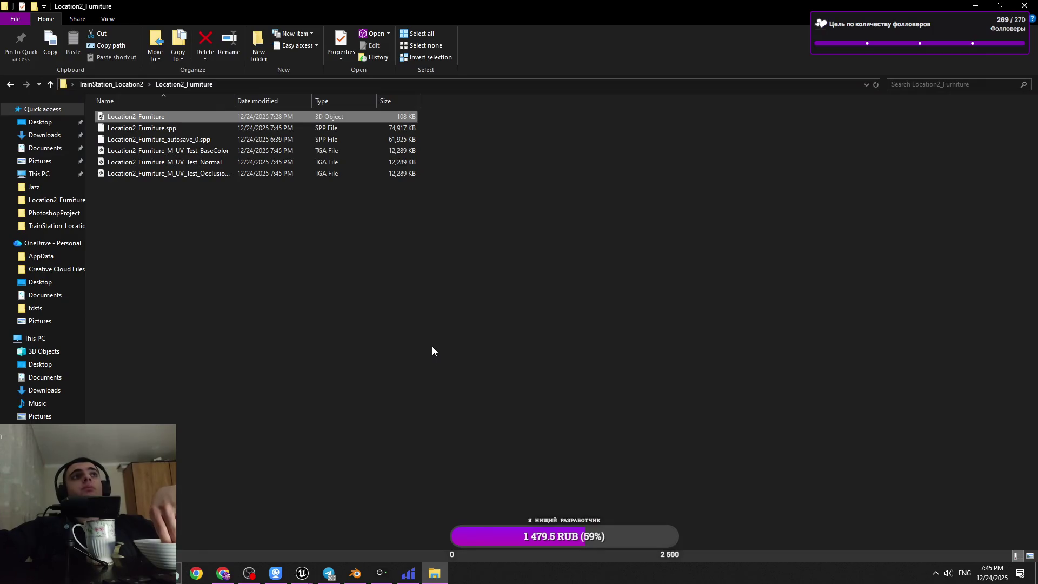
click(457, 391)
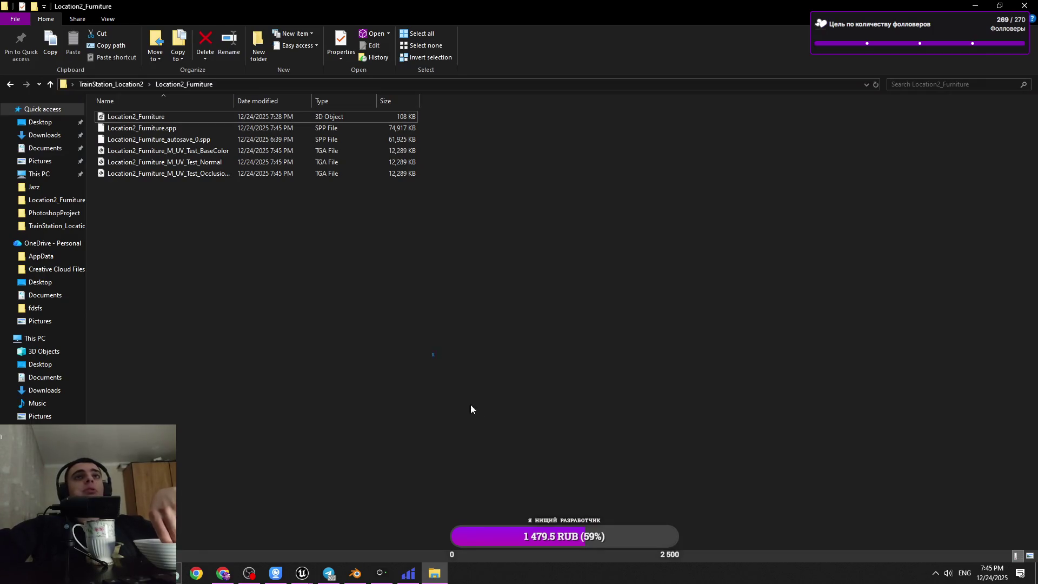
drag(588, 323, 75, 95)
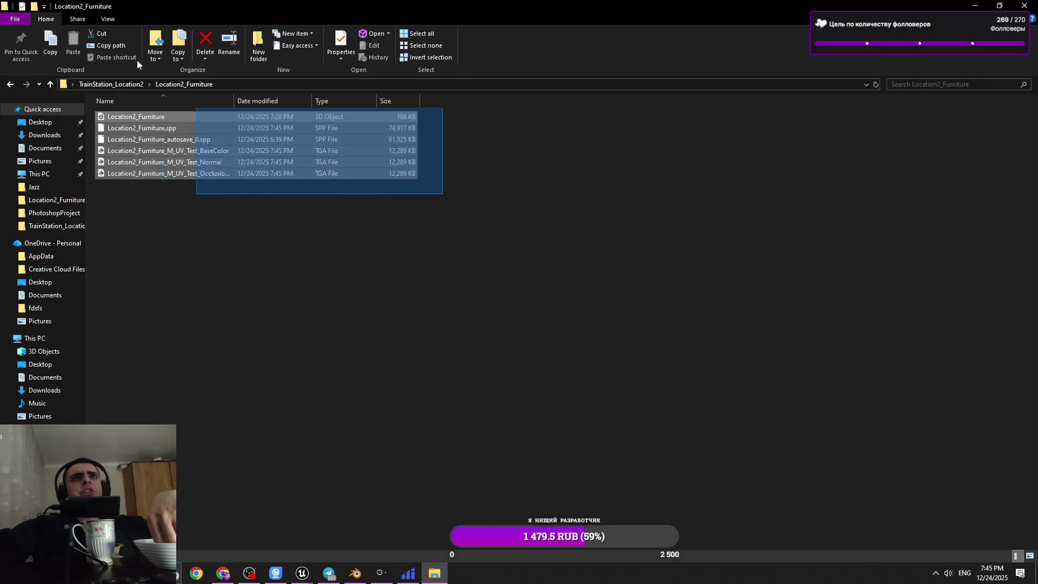
click(562, 231)
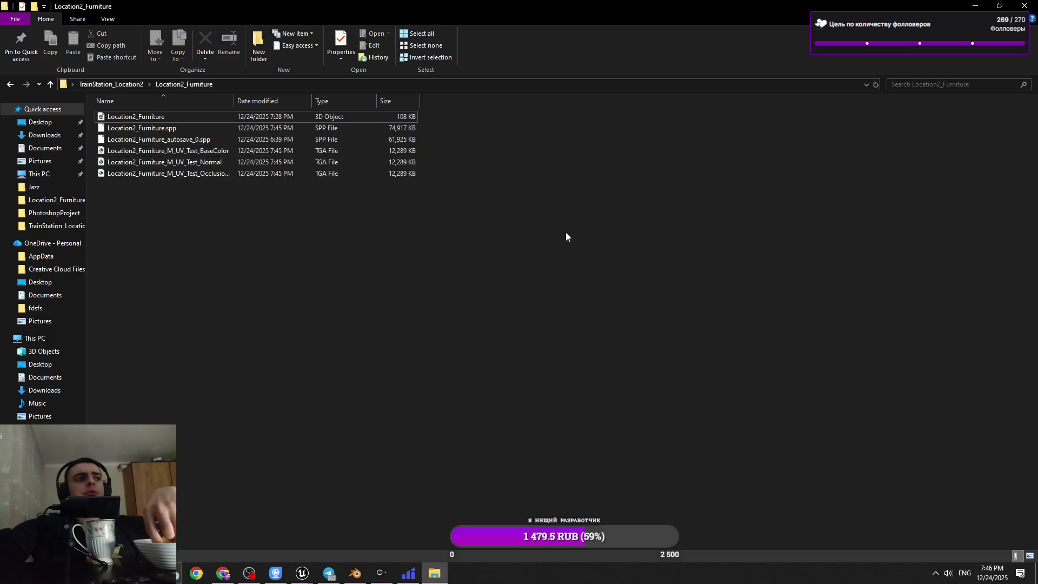
key(alt+F4)
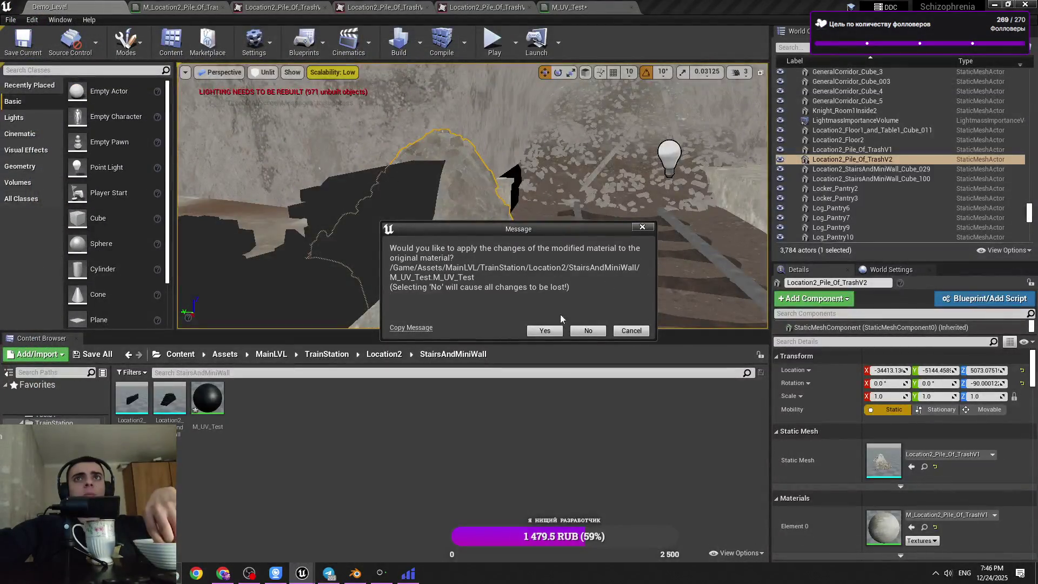
- Apply the changes to M_UV_Test, save both modified materials, and close the video viewer
click(545, 331)
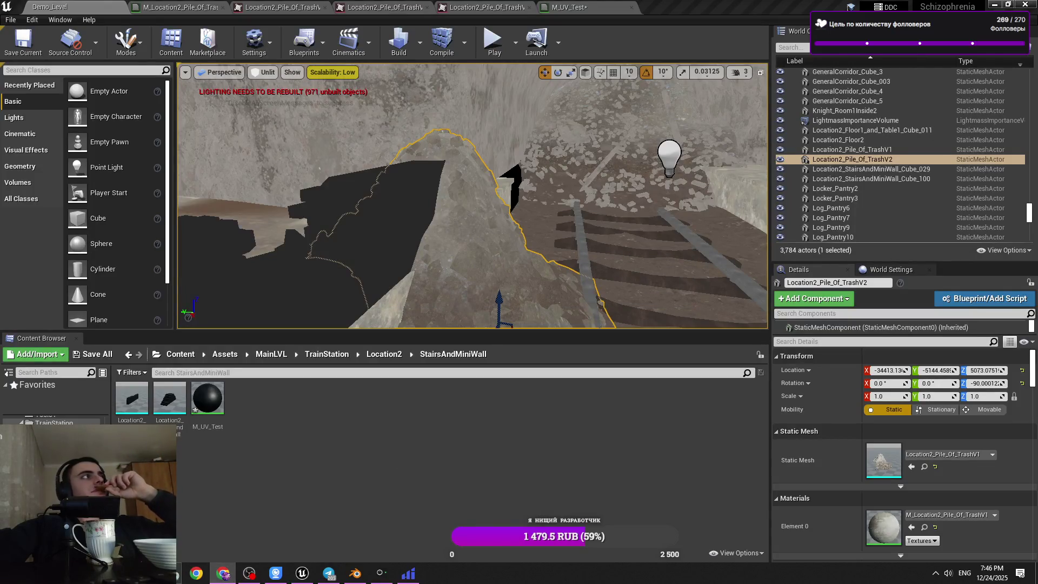
key(ctrl+shift+s)
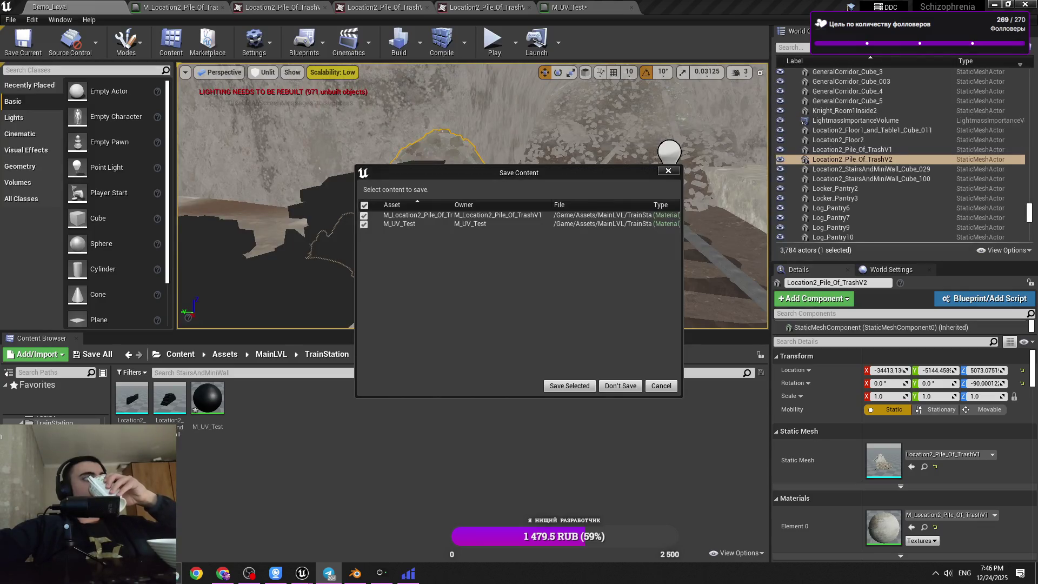
click(573, 387)
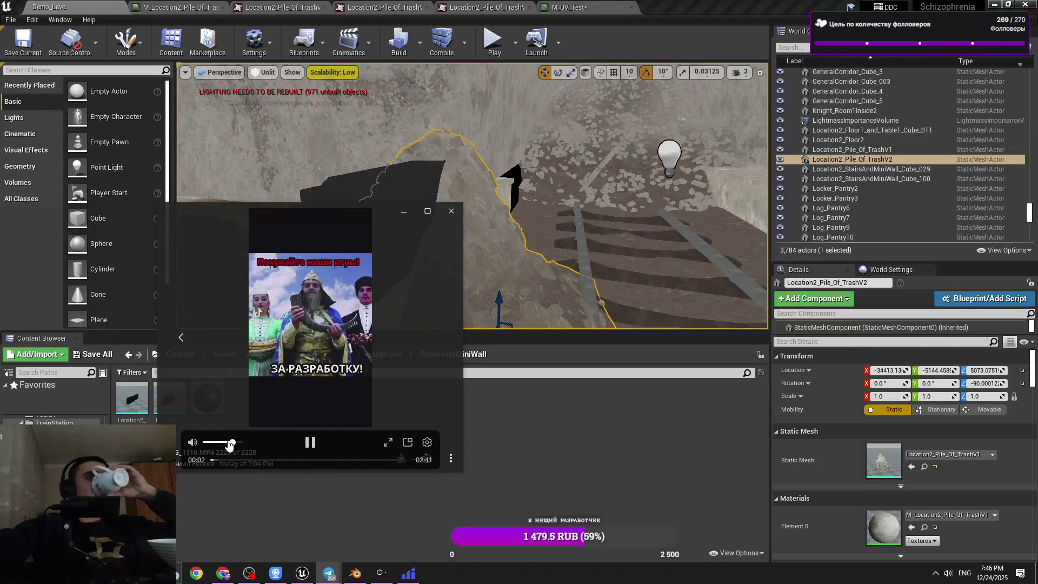
click(356, 208)
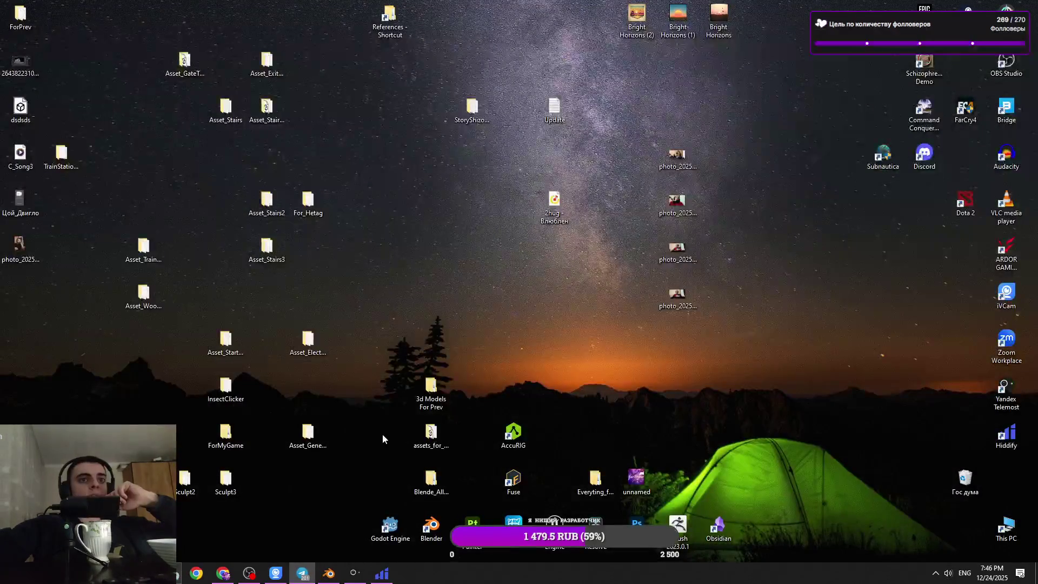
- Save the Asset_TrainStation scene when closing Blender, then close the remaining Blender window
click(329, 573)
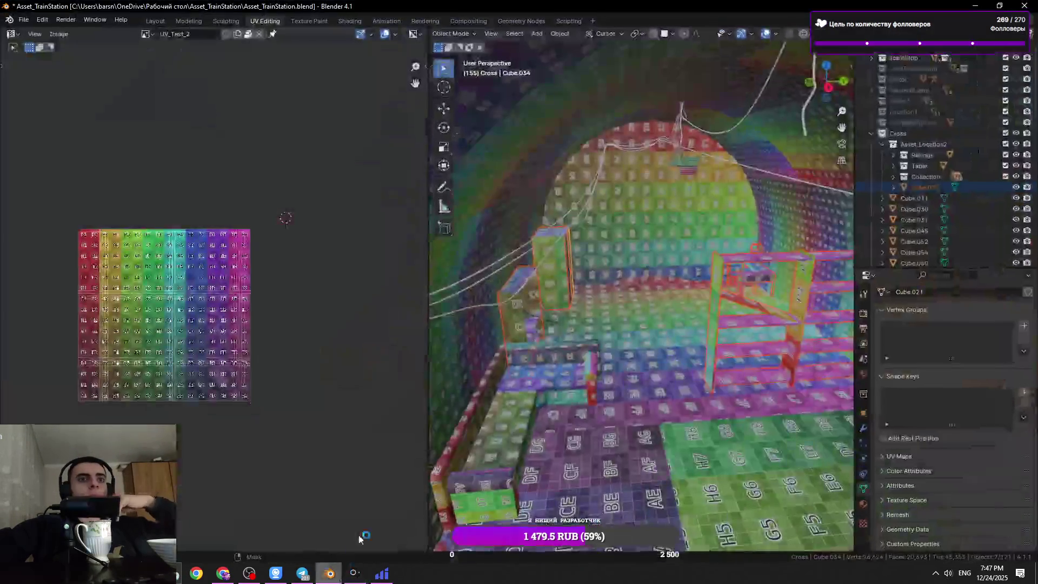
click(1025, 6)
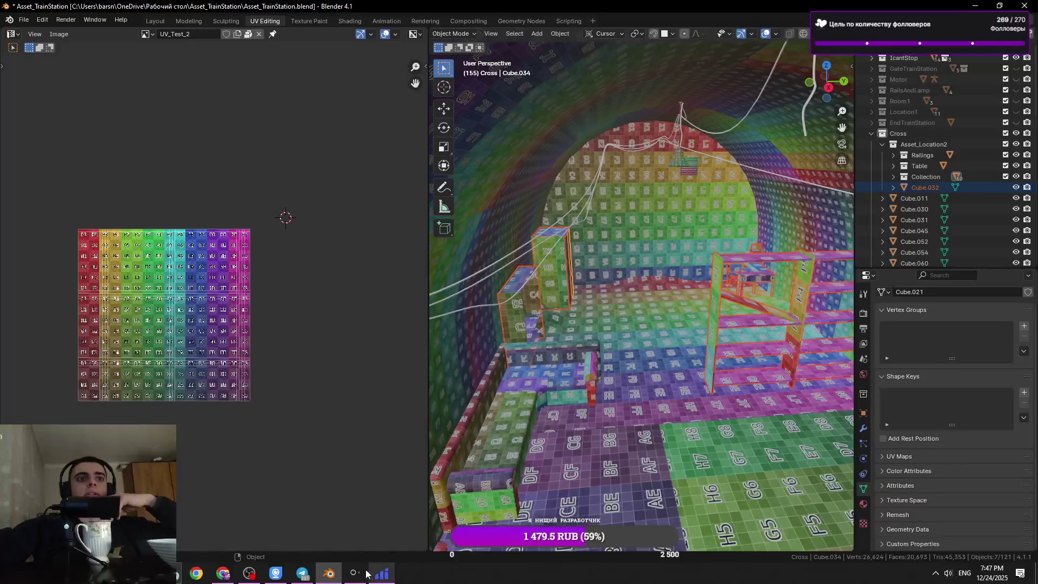
click(484, 310)
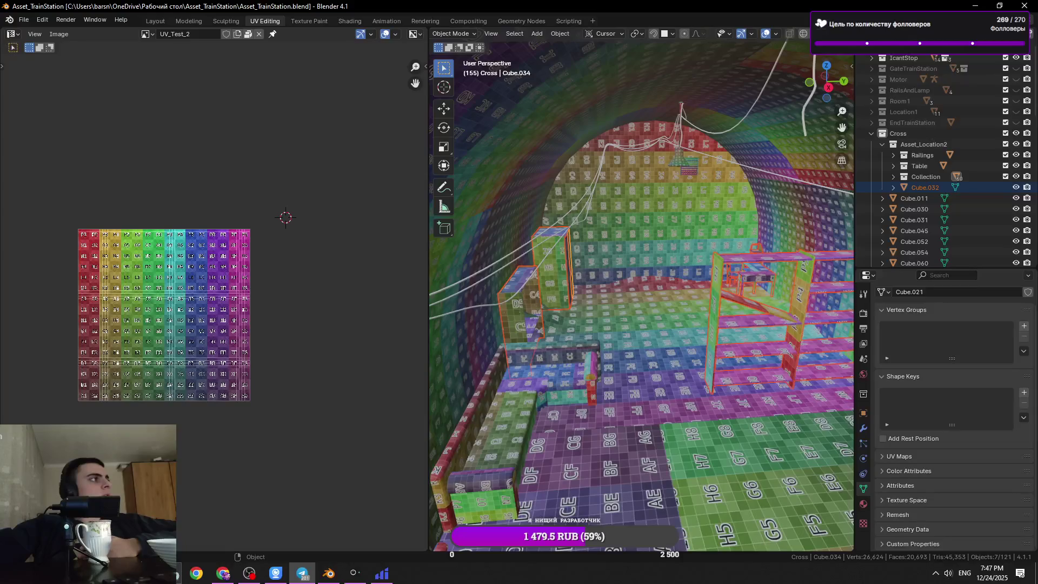
click(302, 573)
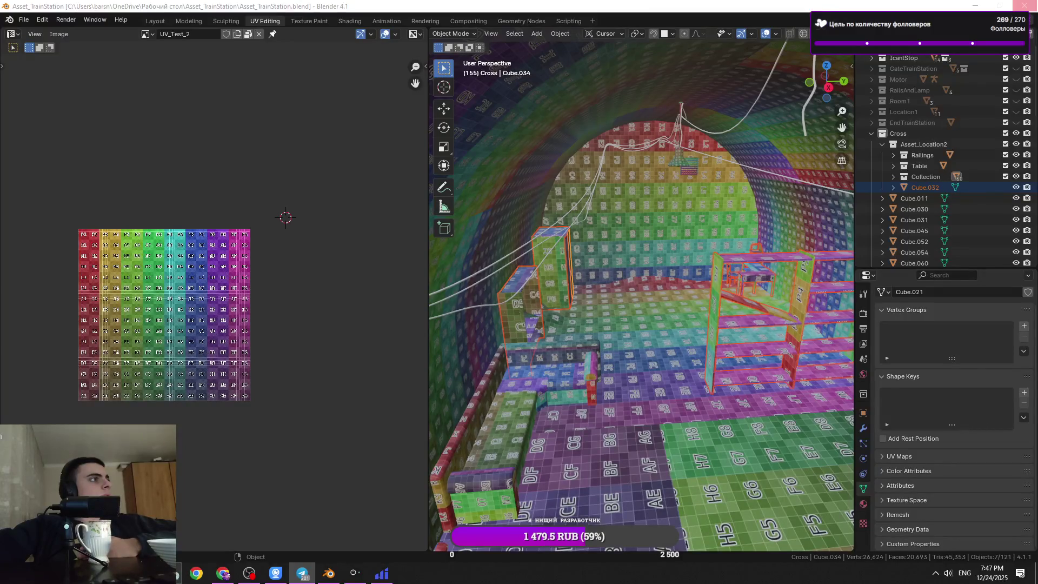
click(1026, 6)
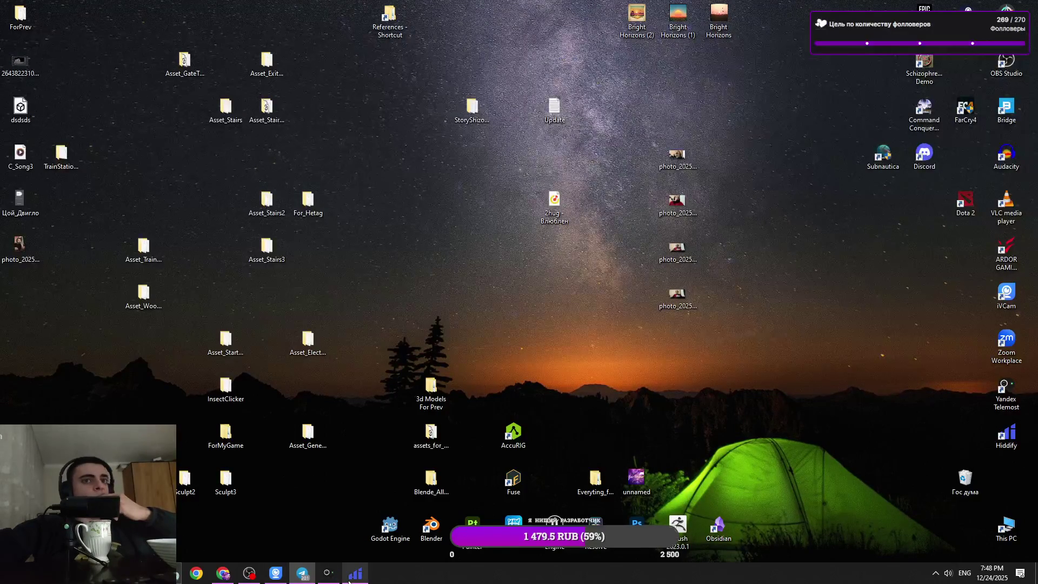
- Open photo_2025-12-19_16-25-18.jpg from the desktop in the Photos viewer
mouse_move(258, 575)
click(22, 250)
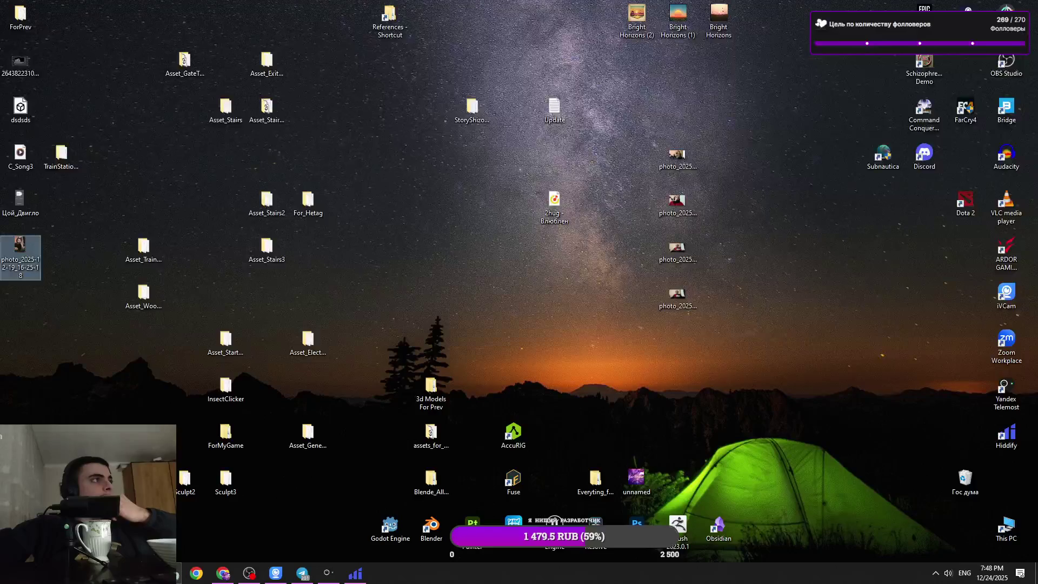
key(Return)
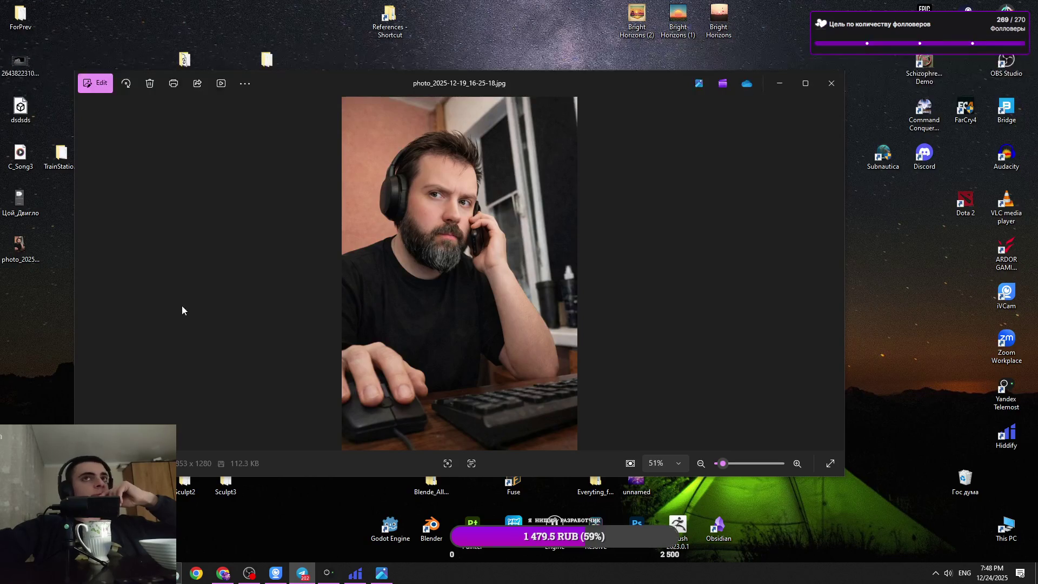
- Maximize the Photos viewer, then minimize it to the taskbar
click(806, 83)
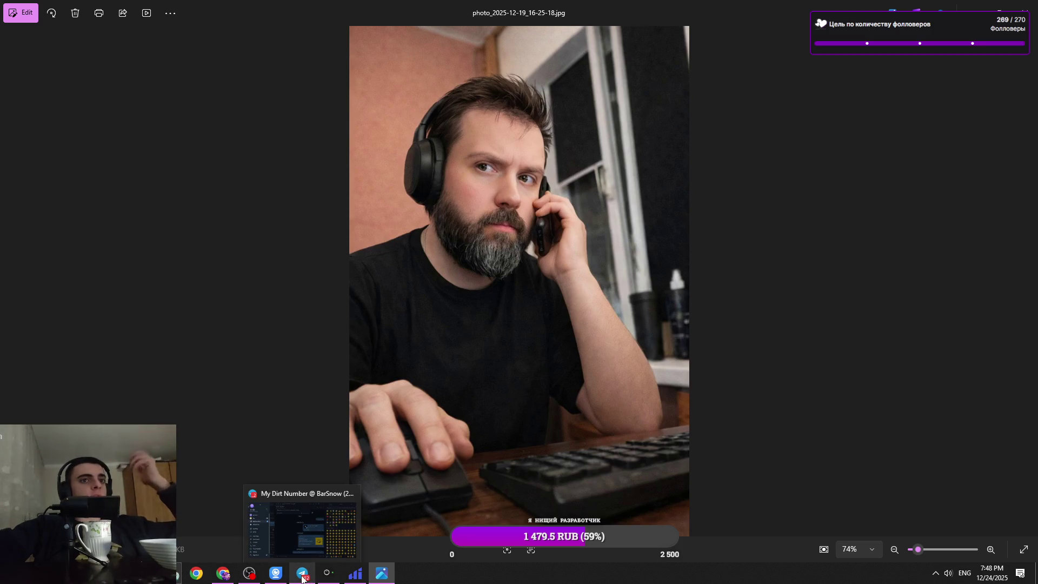
mouse_move(255, 576)
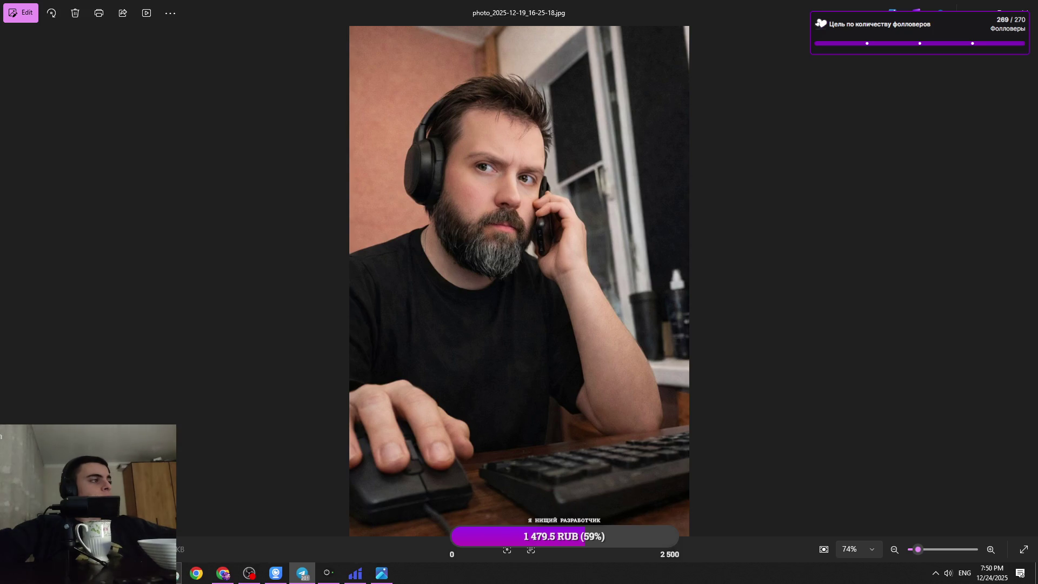
click(381, 574)
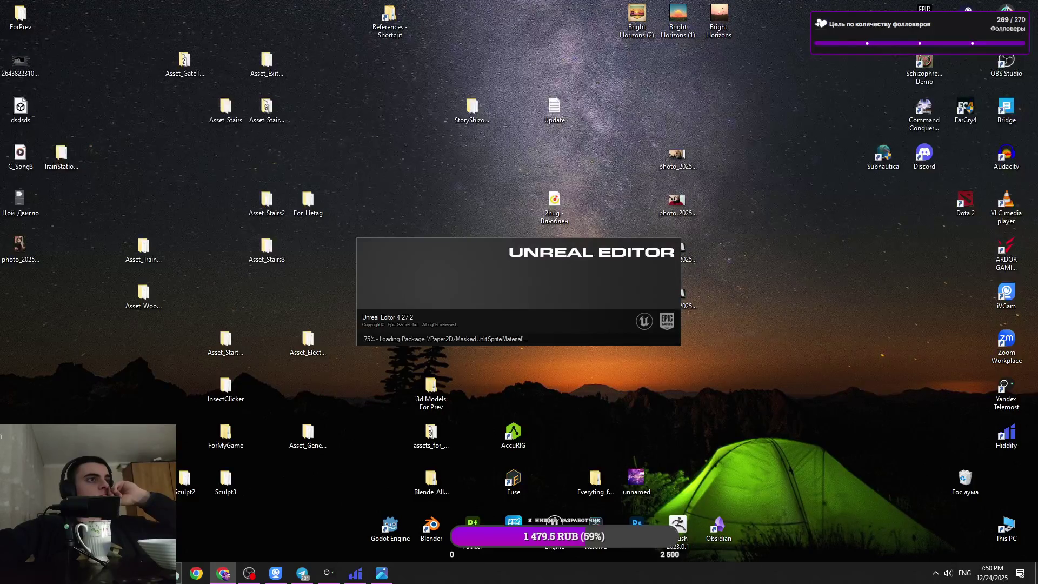
- Close the photo viewer and relaunch Unreal Editor from its desktop shortcut
click(381, 573)
key(alt+F4)
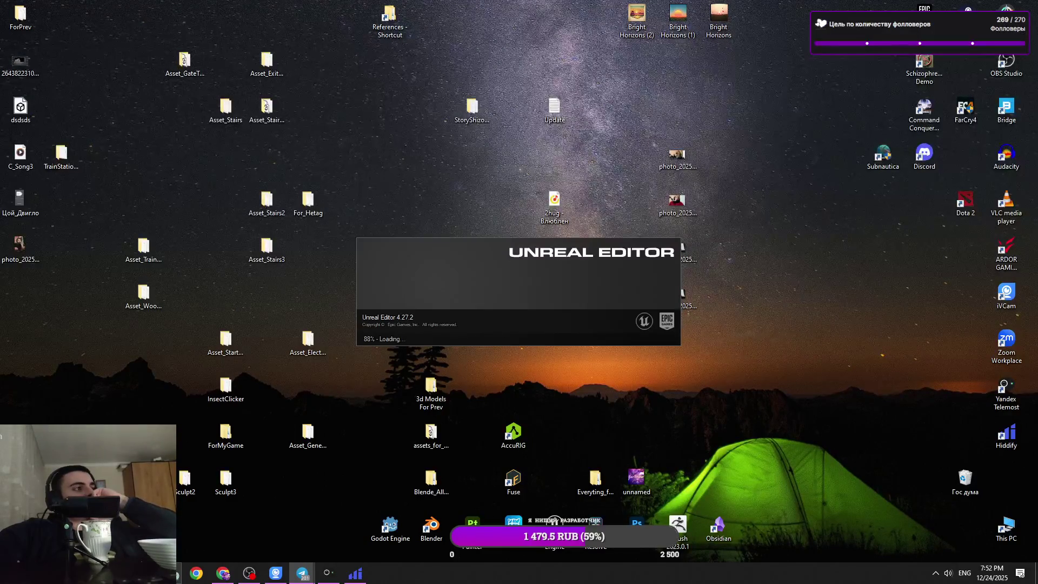
mouse_move(354, 574)
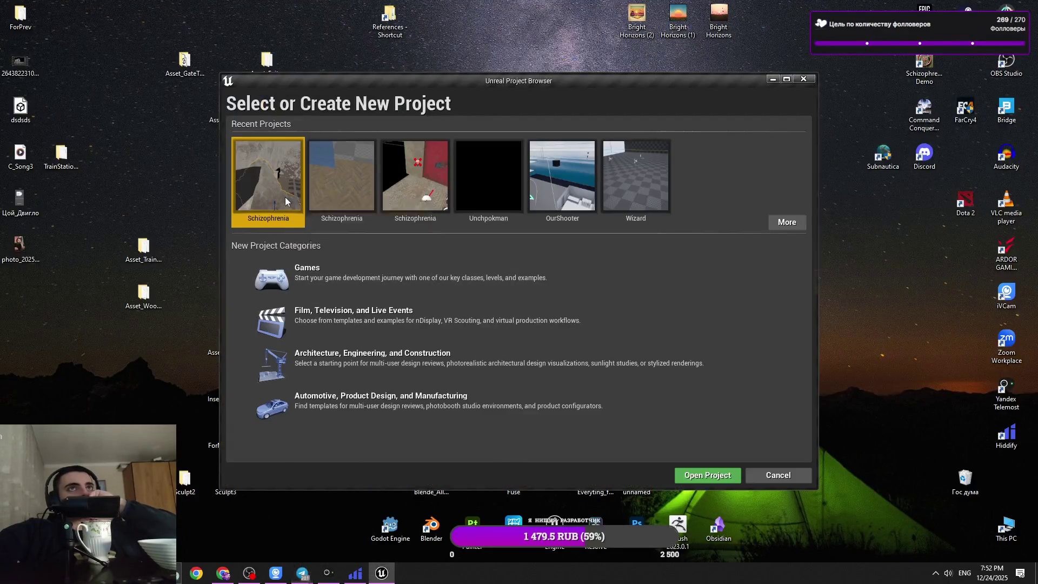
double_click(267, 173)
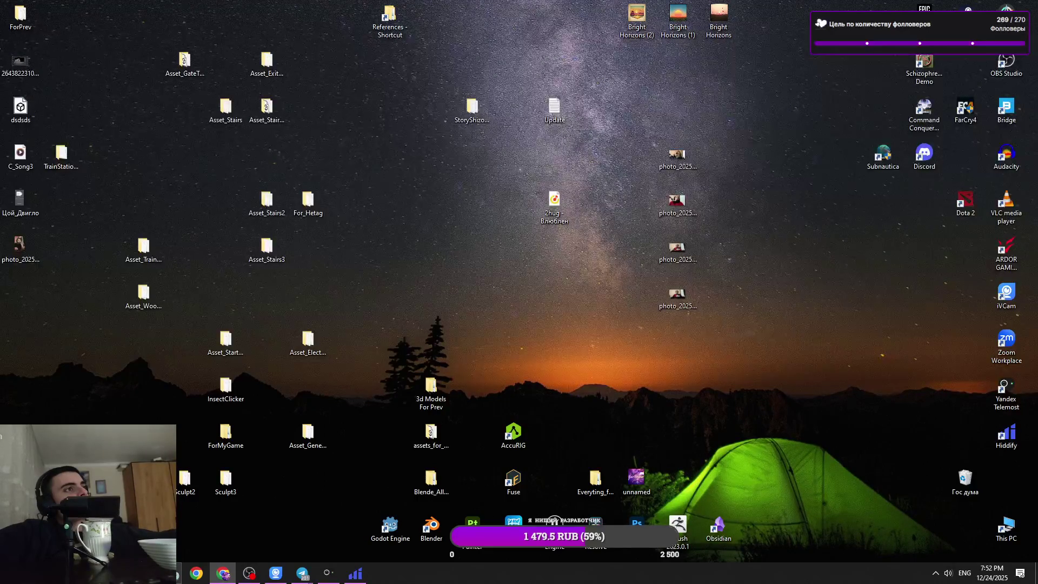
mouse_move(301, 573)
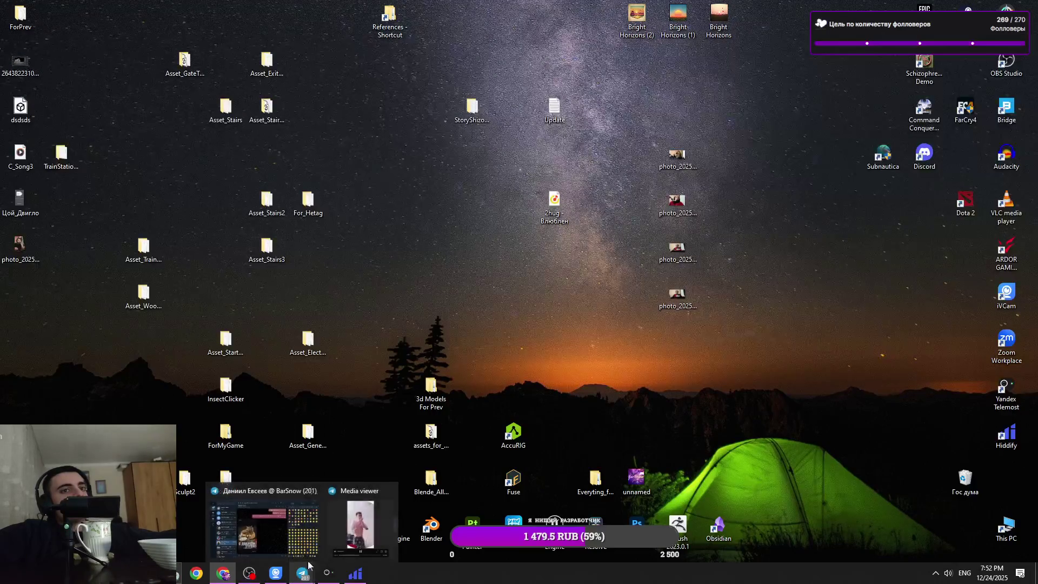
click(291, 414)
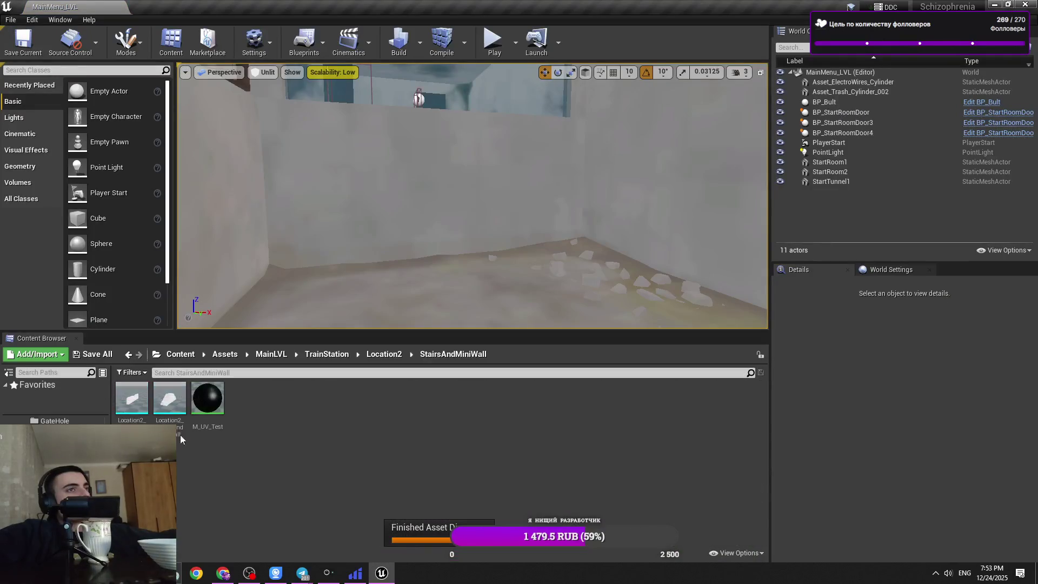
- Load Demo_Level from the Content > Maps folder
right_drag(426, 286, 427, 286)
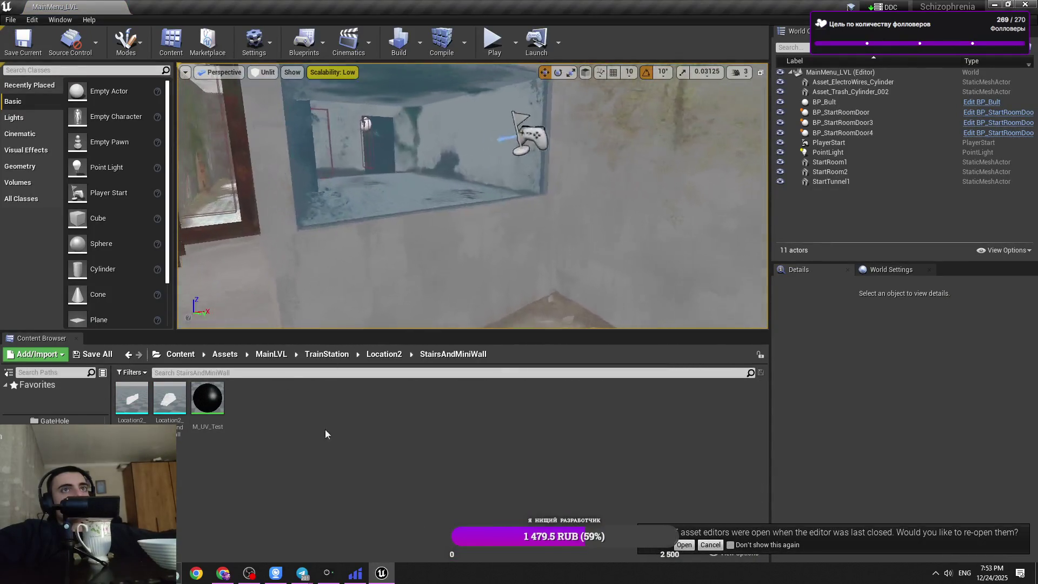
click(190, 361)
double_click(479, 406)
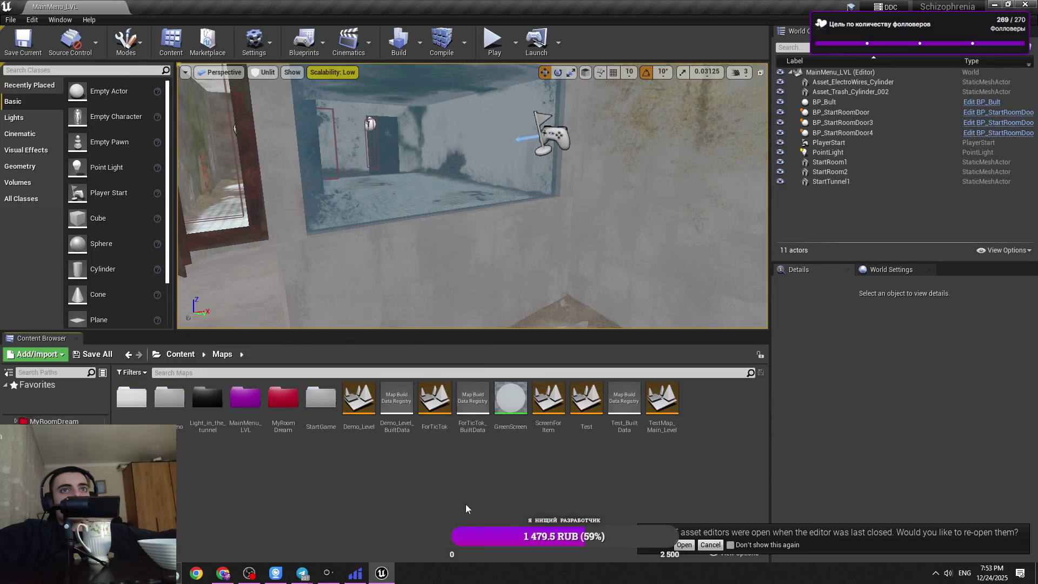
click(372, 422)
double_click(372, 422)
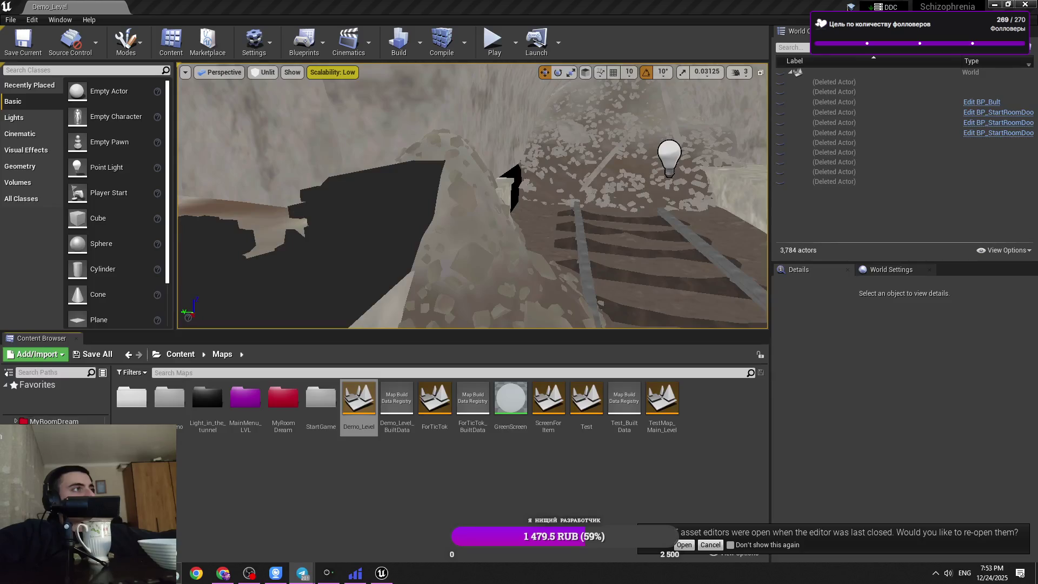
- Select the dark stairs wall mesh, frame it with F, then minimize the editor
click(414, 248)
key(f)
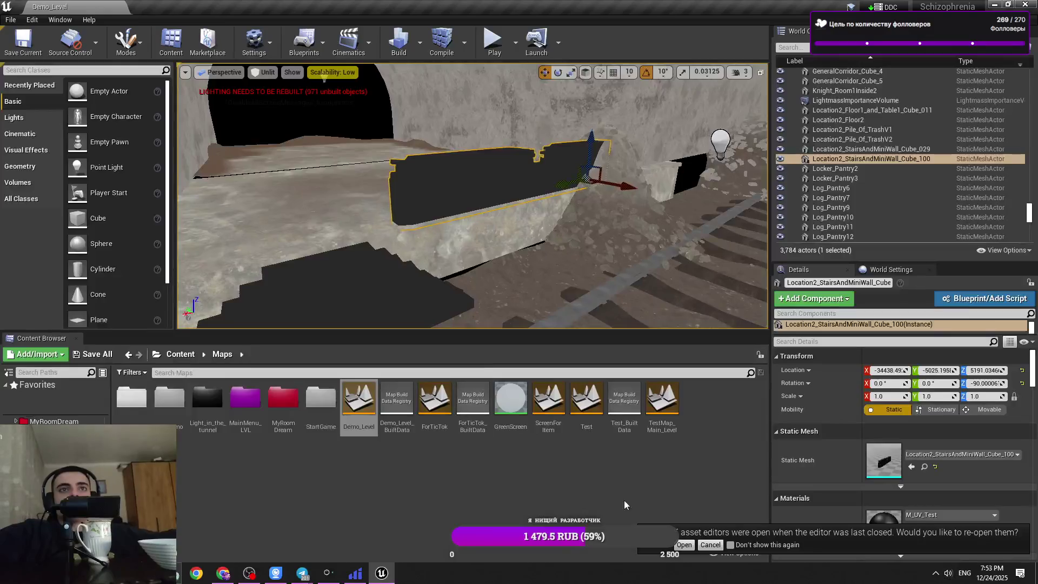
mouse_move(359, 254)
mouse_down()
mouse_move(457, 203)
mouse_move(562, 223)
mouse_up()
click(189, 362)
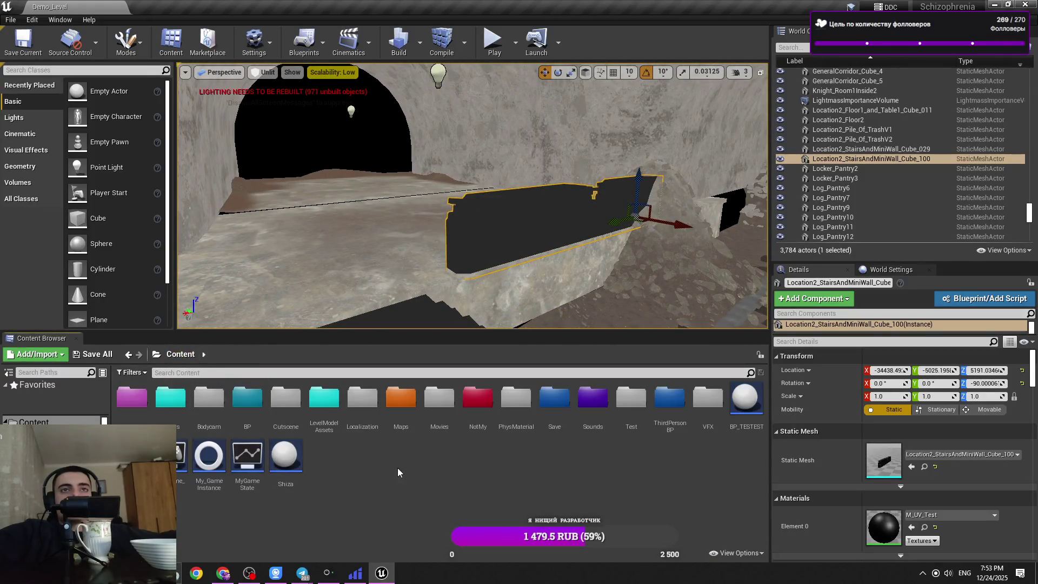
right_drag(487, 216, 490, 247)
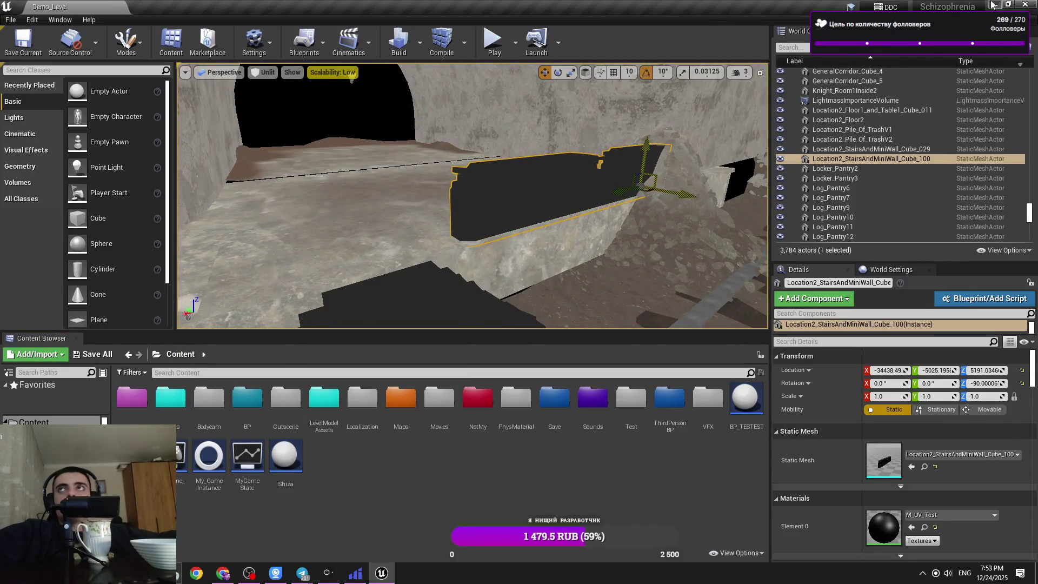
click(993, 4)
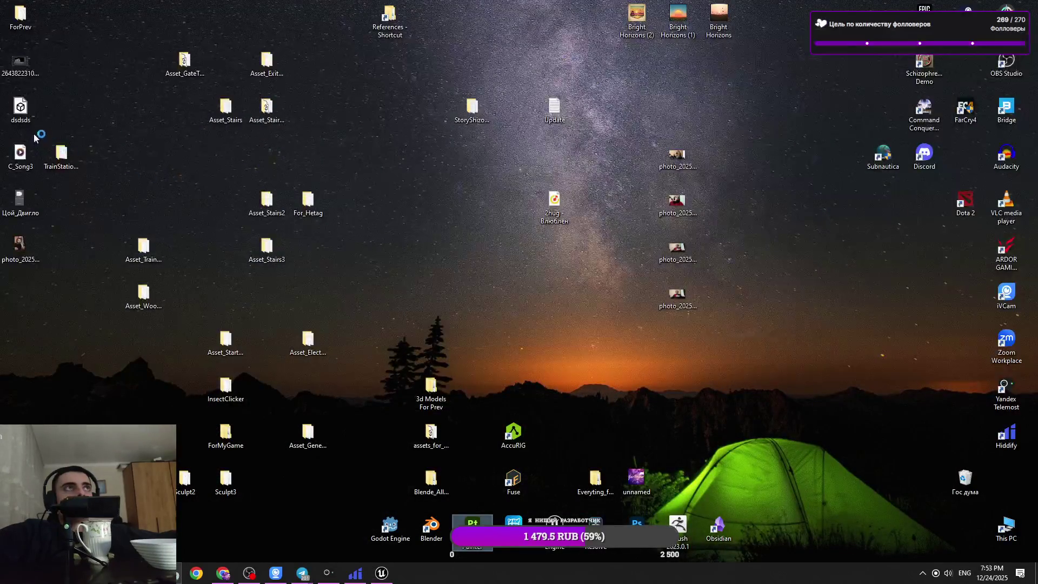
- Open the TrainStation_Location2 folder, switch to Substance 3D Painter, and dismiss its welcome screen
double_click(61, 155)
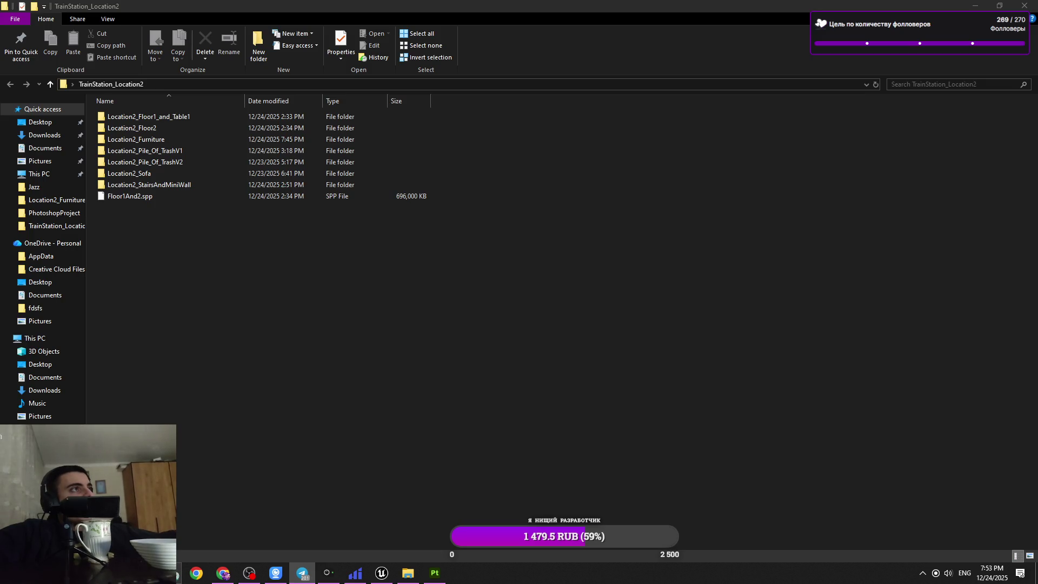
key(alt+Tab)
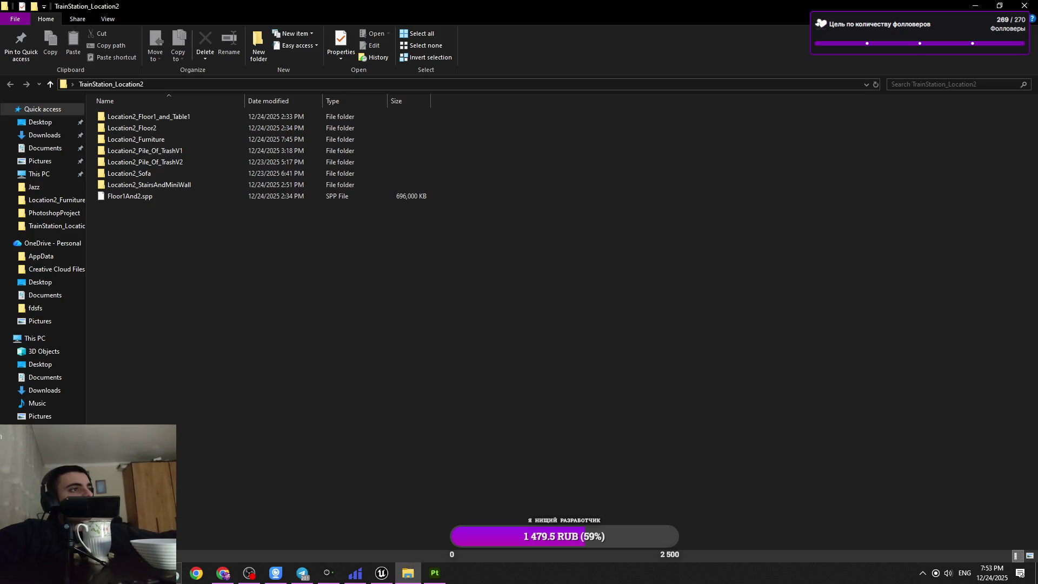
key(alt+Tab)
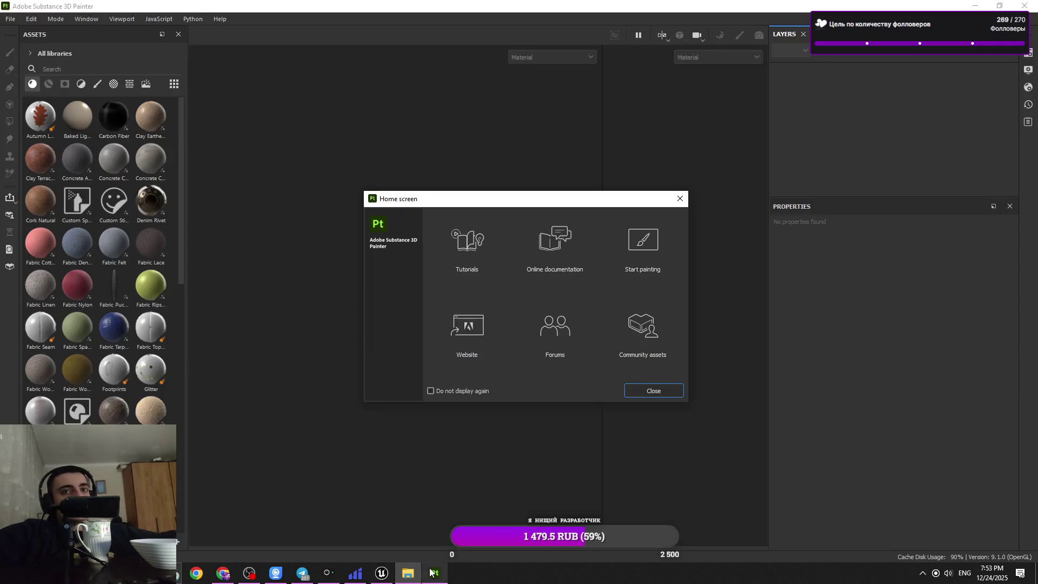
click(680, 198)
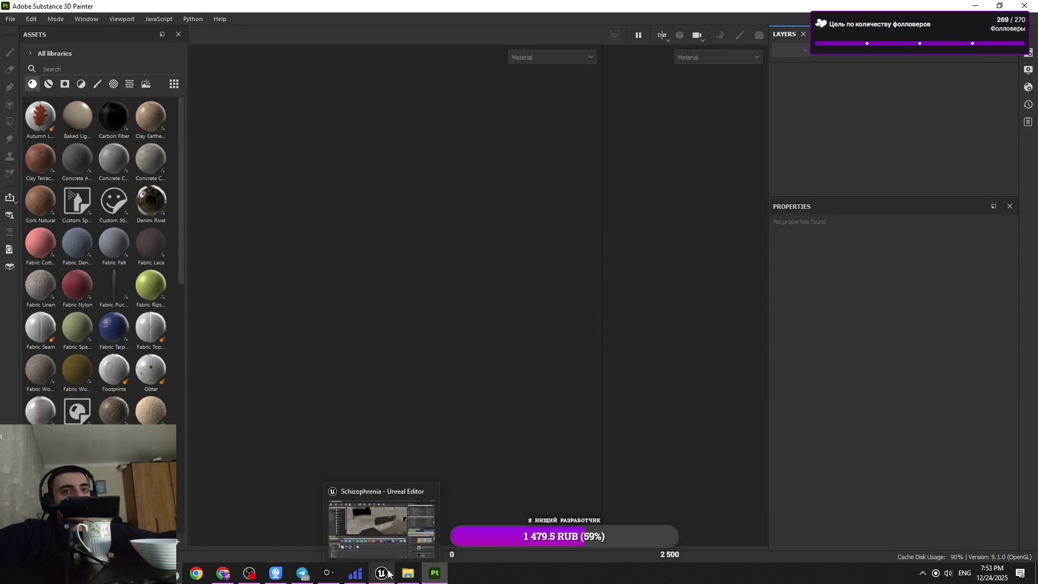